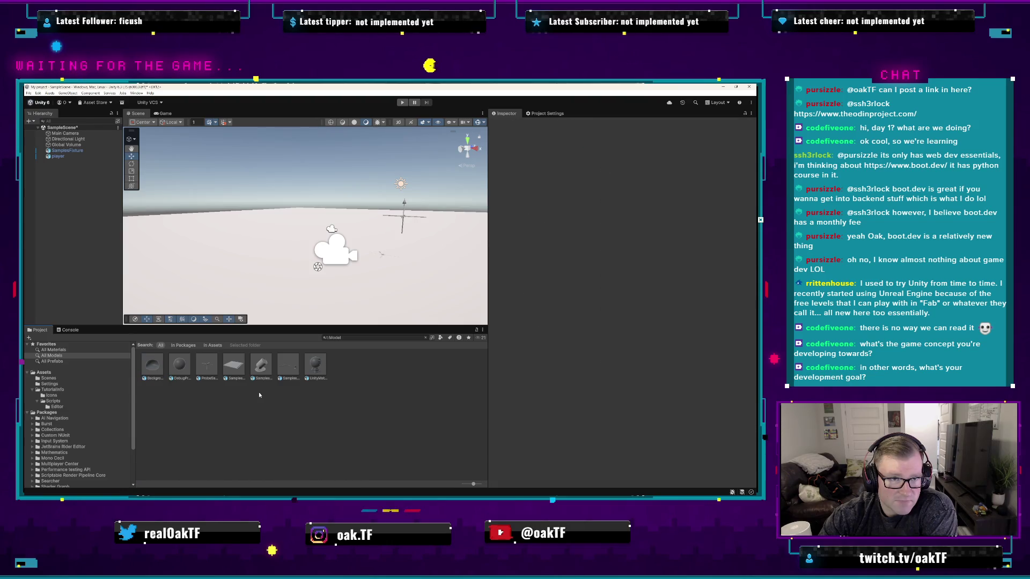
- Check the Assets menu, then launch Package Manager from Asset Store > My Assets
{"action": "right_click", "coordinate": [262, 397]}
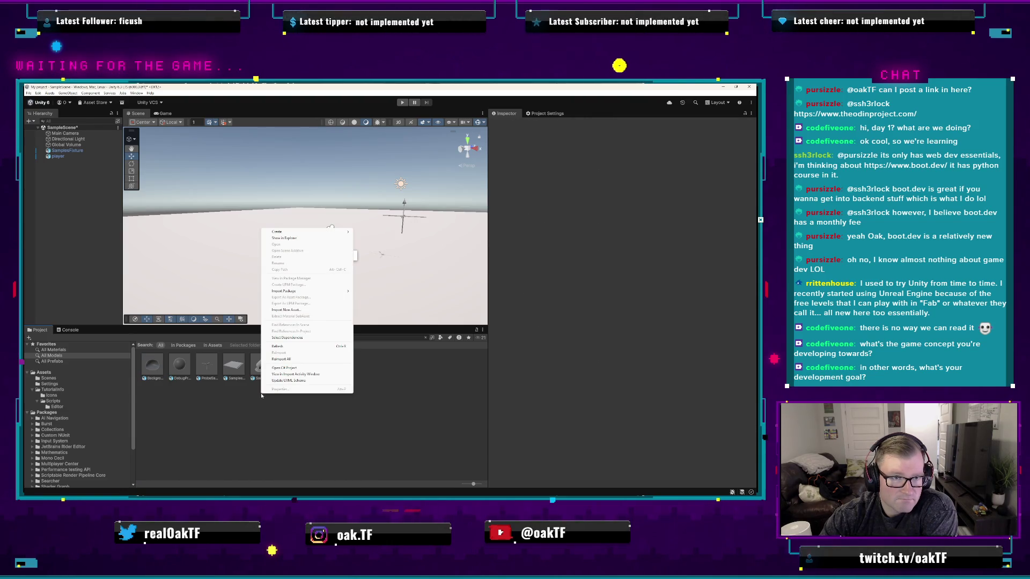
{"action": "left_click", "coordinate": [264, 399]}
{"action": "left_click", "coordinate": [50, 93]}
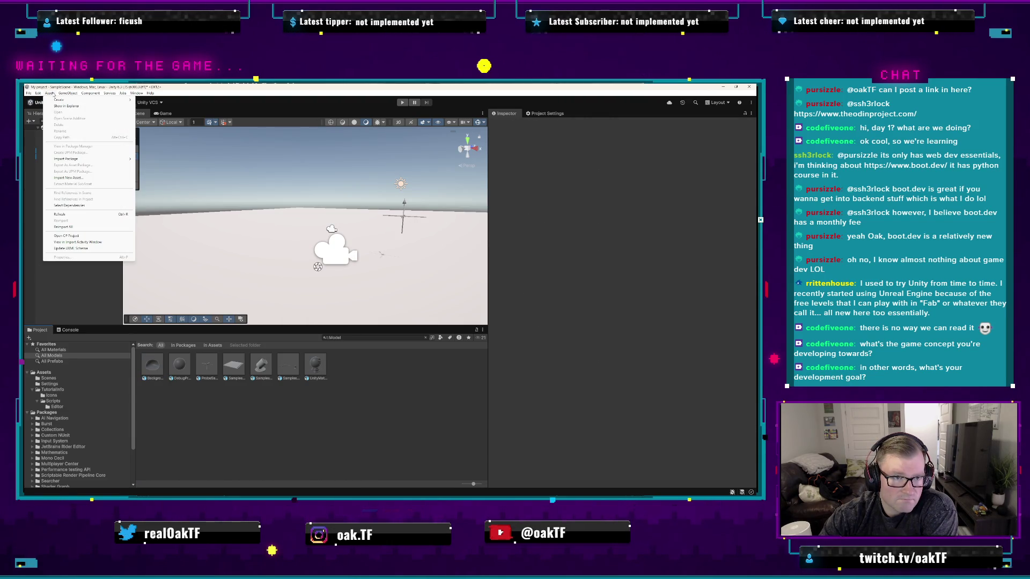
{"action": "mouse_move", "coordinate": [113, 100]}
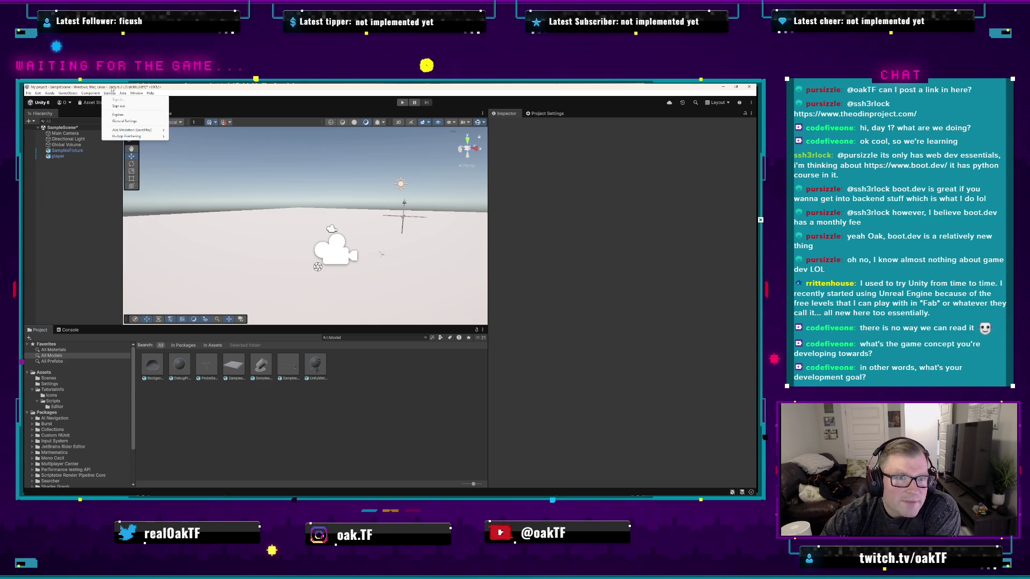
{"action": "left_click", "coordinate": [74, 94]}
{"action": "left_click", "coordinate": [105, 103]}
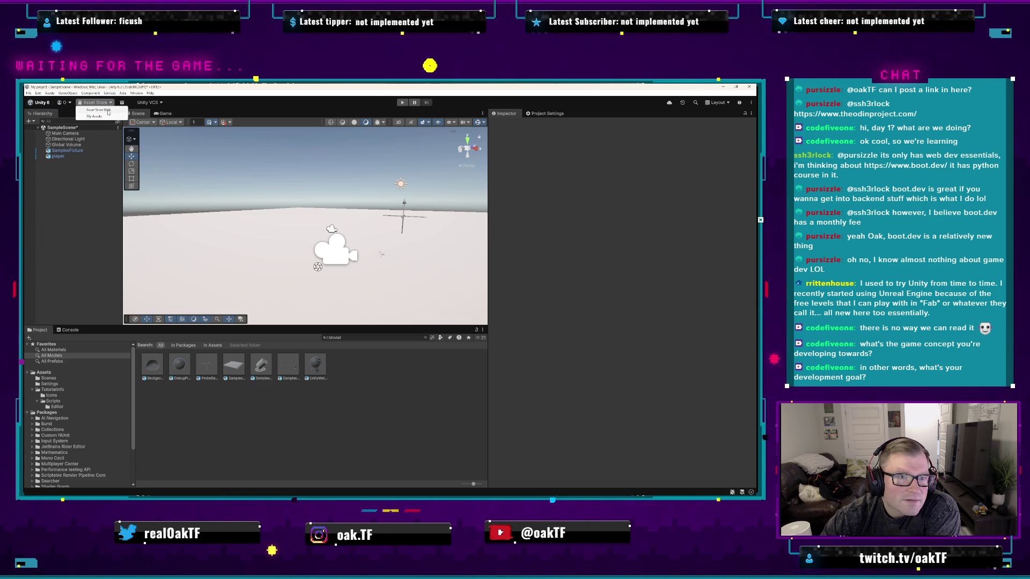
{"action": "left_click", "coordinate": [96, 116]}
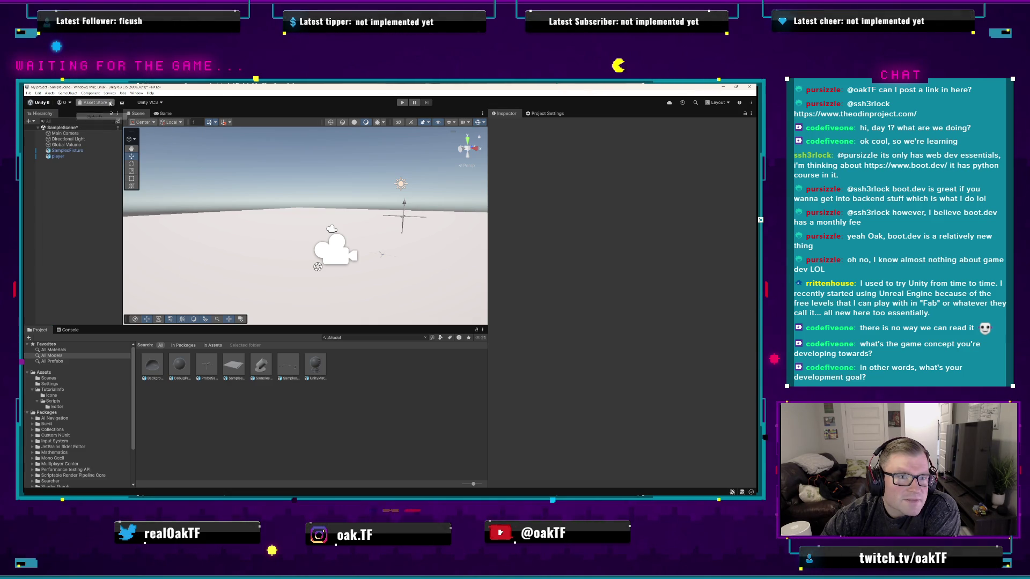
- List Unity Registry packages and drag the corner and splitters to enlarge and widen the window
{"action": "left_click", "coordinate": [134, 152]}
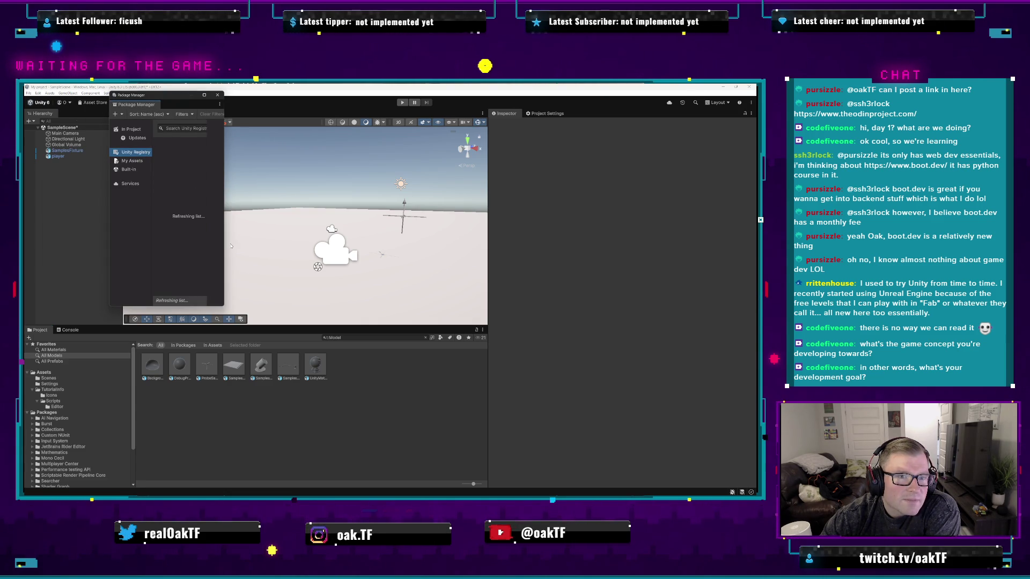
{"action": "left_click_drag", "start_coordinate": [223, 306], "coordinate": [470, 397]}
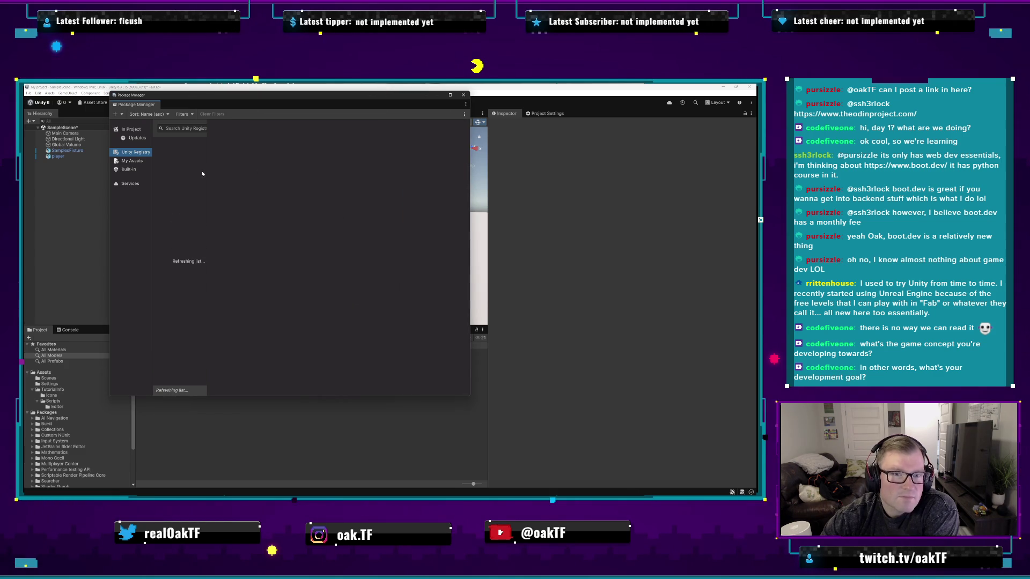
{"action": "left_click_drag", "start_coordinate": [212, 171], "coordinate": [275, 172]}
{"action": "left_click_drag", "start_coordinate": [290, 95], "coordinate": [291, 125]}
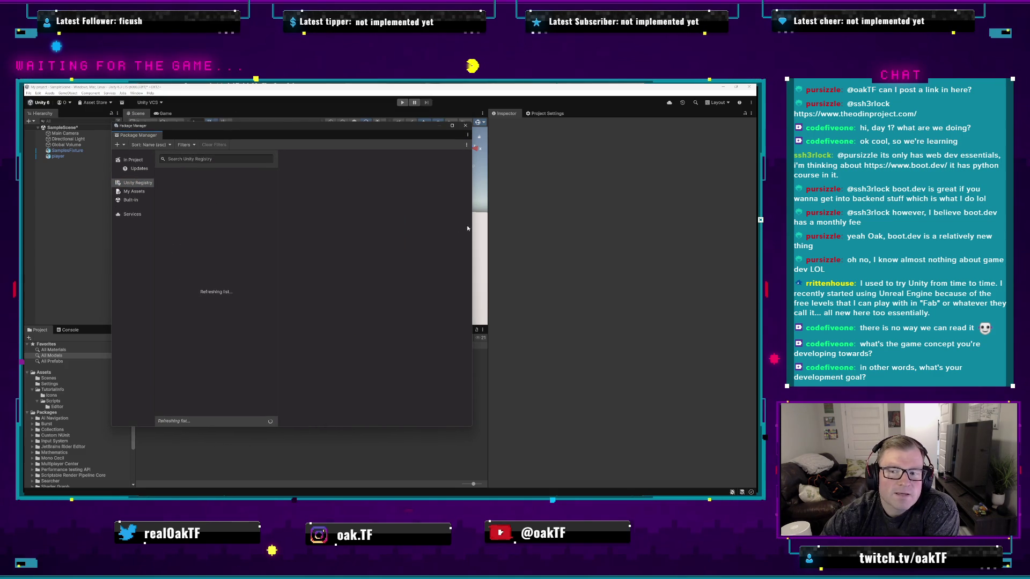
{"action": "left_click_drag", "start_coordinate": [471, 225], "coordinate": [595, 225]}
{"action": "left_click_drag", "start_coordinate": [156, 211], "coordinate": [199, 211]}
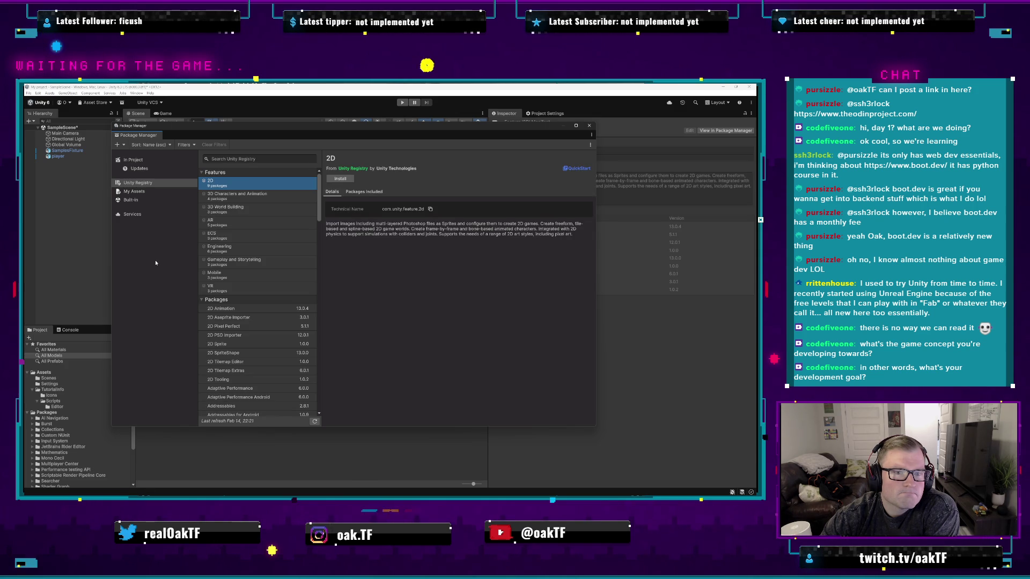
- Review 3D Characters and Animation's included packages like FBX Exporter, then view Engineering
{"action": "left_click", "coordinate": [282, 196]}
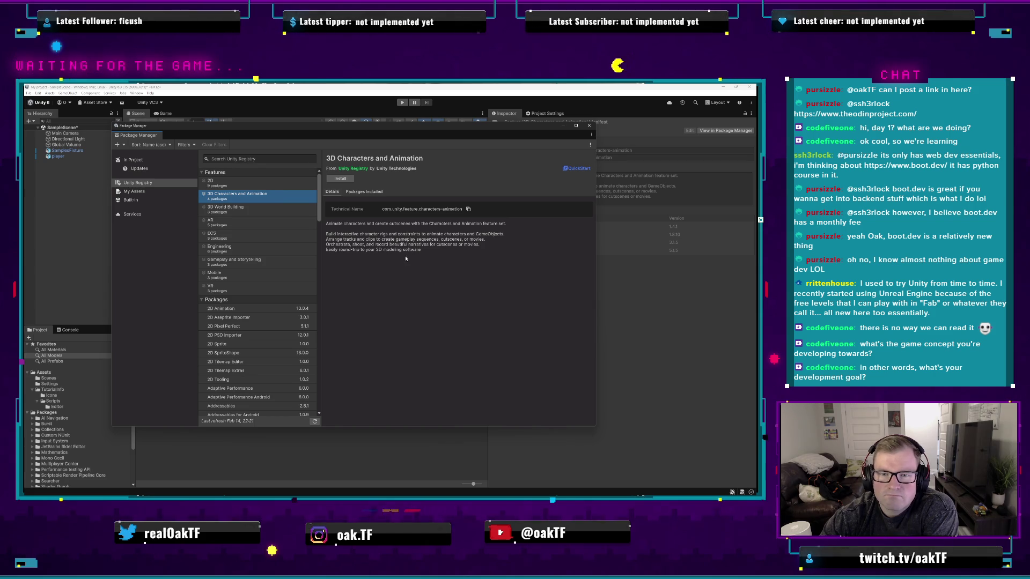
{"action": "left_click", "coordinate": [353, 194]}
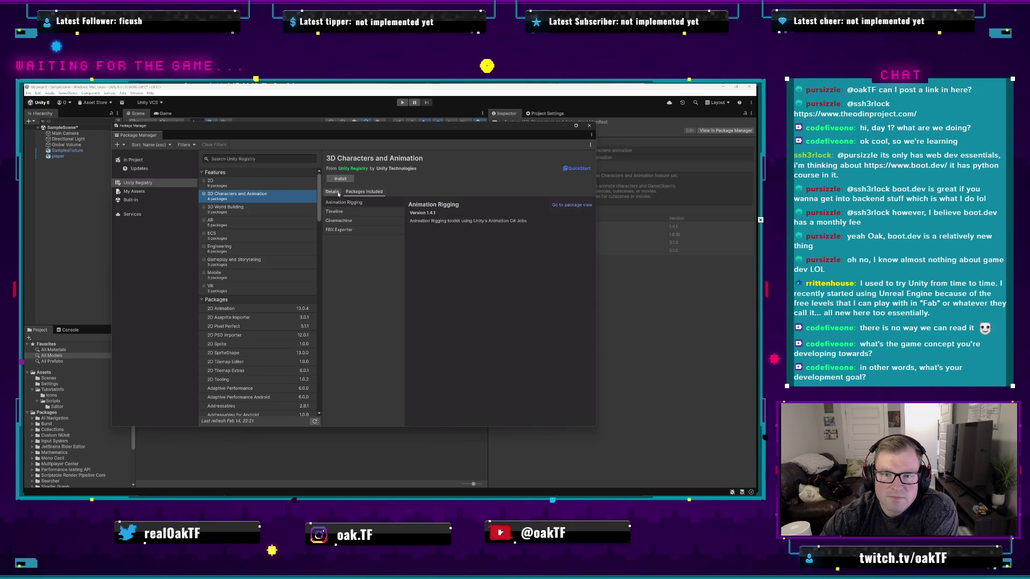
{"action": "left_click", "coordinate": [345, 231]}
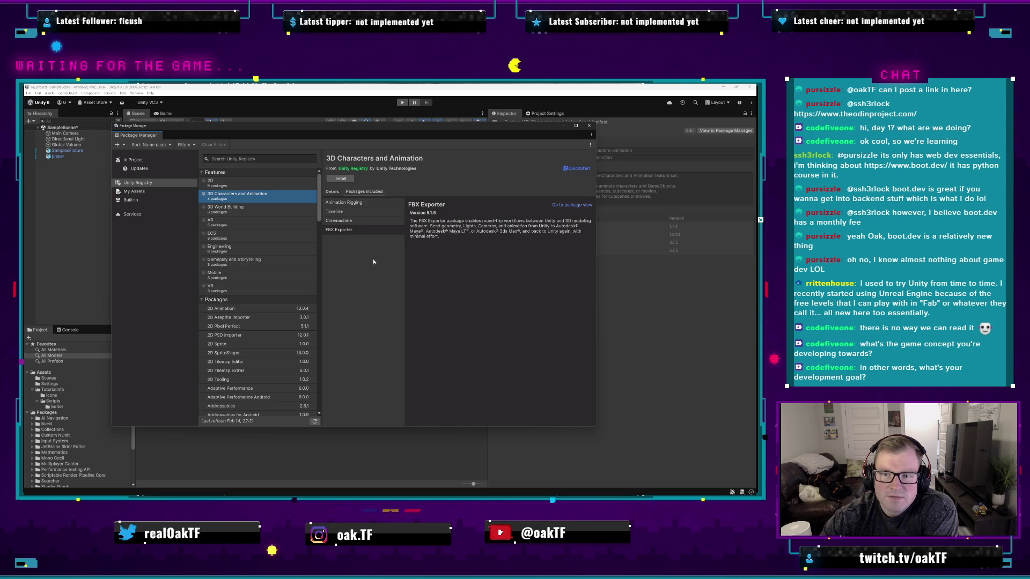
{"action": "left_click", "coordinate": [332, 191]}
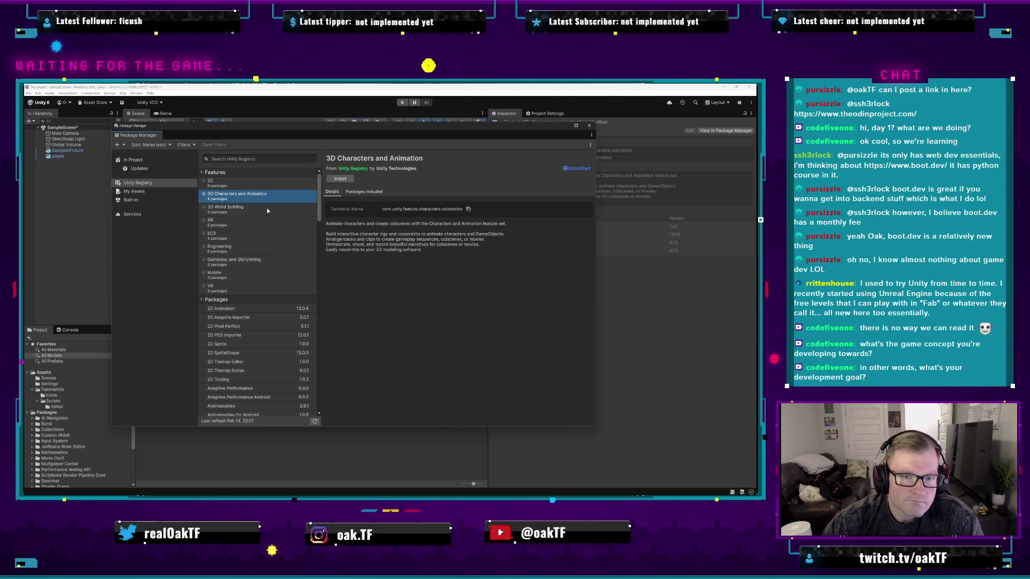
{"action": "left_click", "coordinate": [264, 251]}
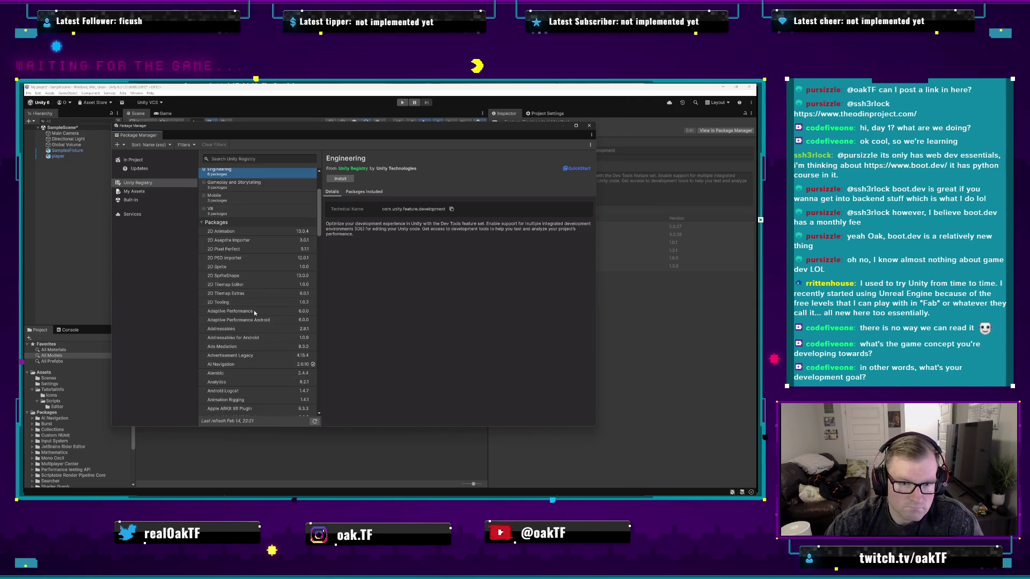
{"action": "left_click", "coordinate": [261, 197]}
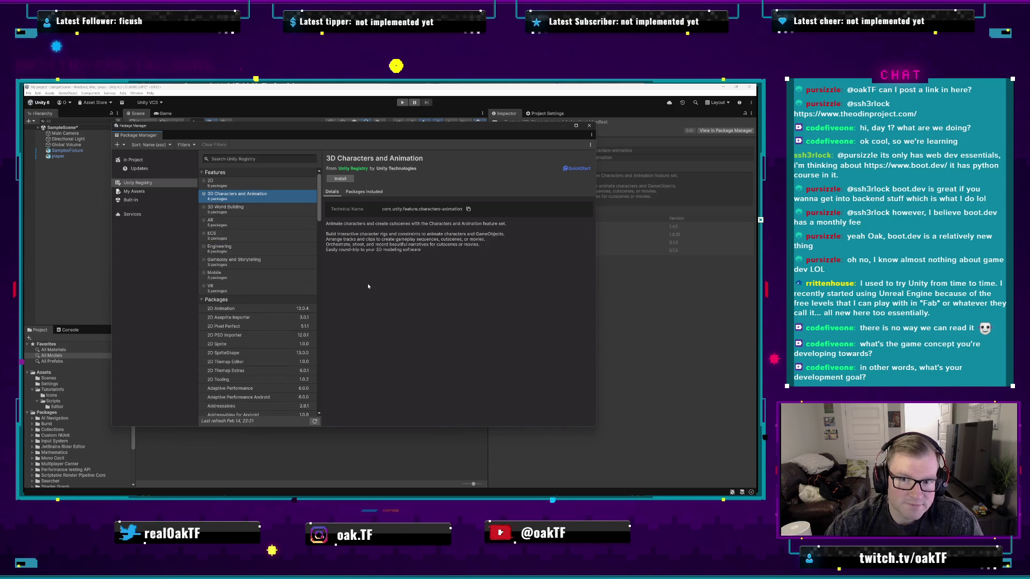
- Scroll the registry list, view Test Framework, then show the Visual Studio Editor package details
{"action": "scroll", "coordinate": [274, 313], "scroll_direction": "down", "scroll_amount": 5}
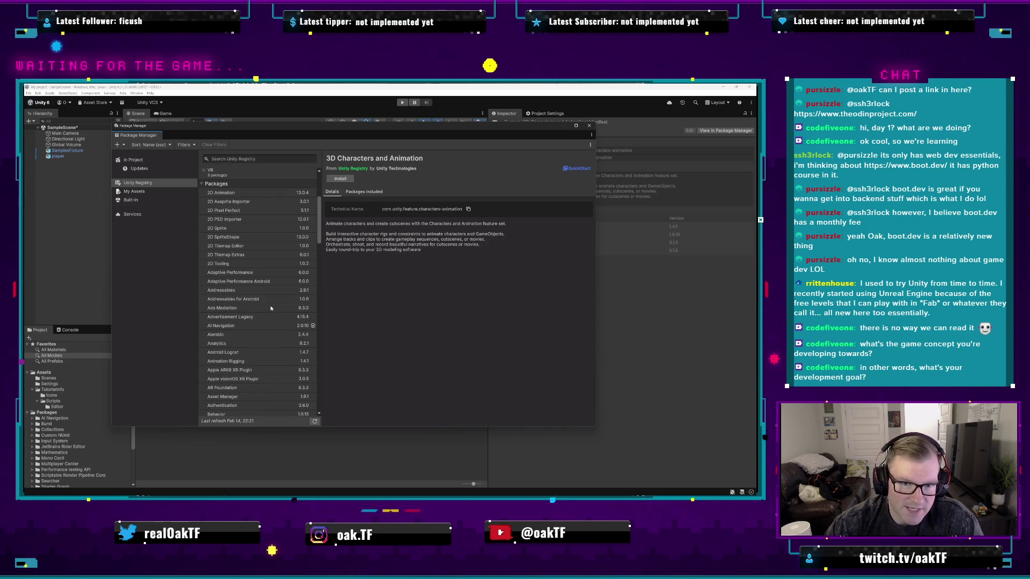
{"action": "scroll", "coordinate": [252, 346], "scroll_direction": "down", "scroll_amount": 5}
{"action": "scroll", "coordinate": [257, 350], "scroll_direction": "up", "scroll_amount": 5}
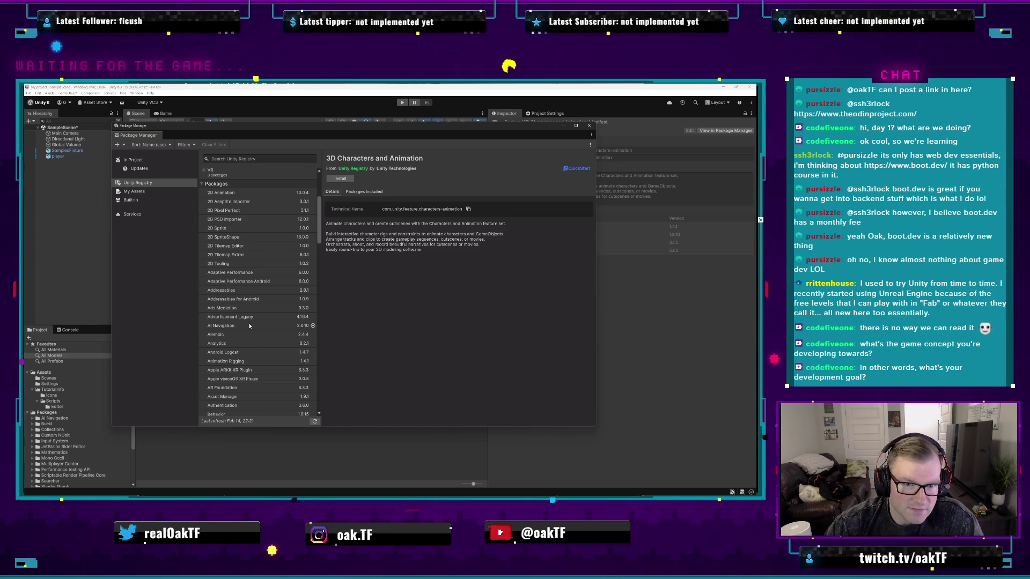
{"action": "scroll", "coordinate": [252, 349], "scroll_direction": "down", "scroll_amount": 3}
{"action": "scroll", "coordinate": [245, 351], "scroll_direction": "down", "scroll_amount": 12}
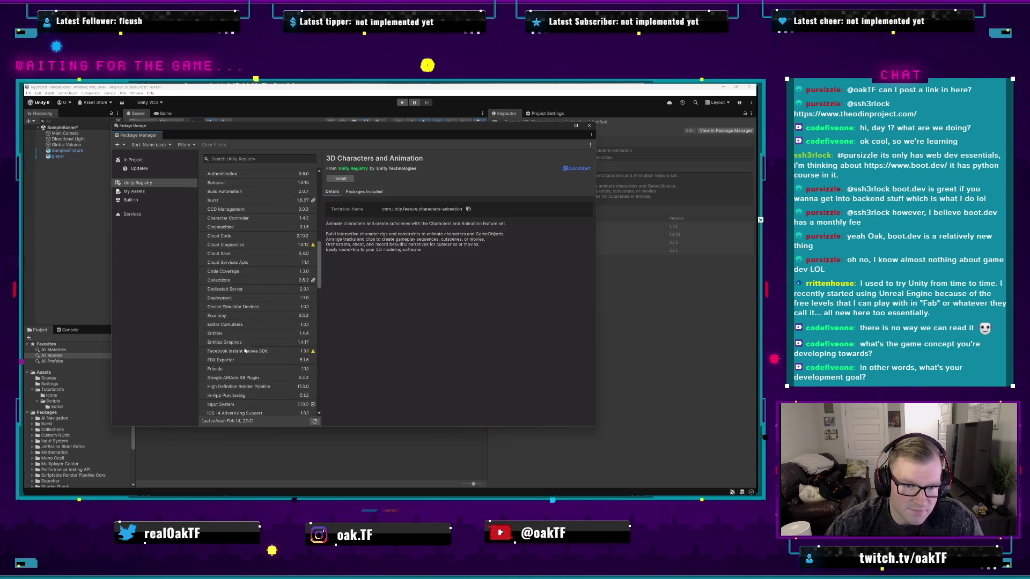
{"action": "scroll", "coordinate": [250, 352], "scroll_direction": "down", "scroll_amount": 9}
{"action": "left_click", "coordinate": [253, 326]}
{"action": "scroll", "coordinate": [255, 327], "scroll_direction": "down", "scroll_amount": 5}
{"action": "left_click", "coordinate": [262, 349]}
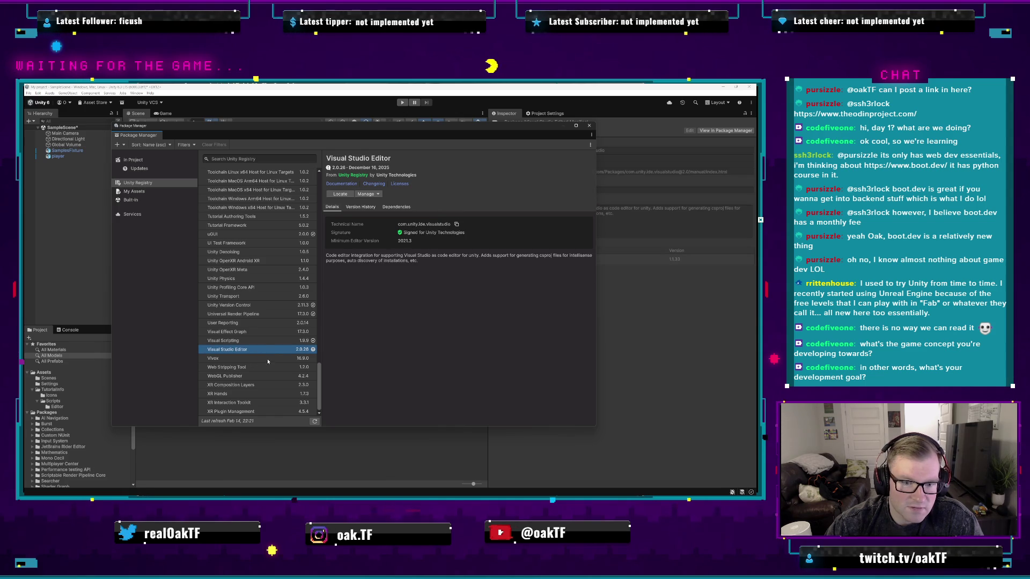
{"action": "scroll", "coordinate": [268, 359], "scroll_direction": "up", "scroll_amount": 15}
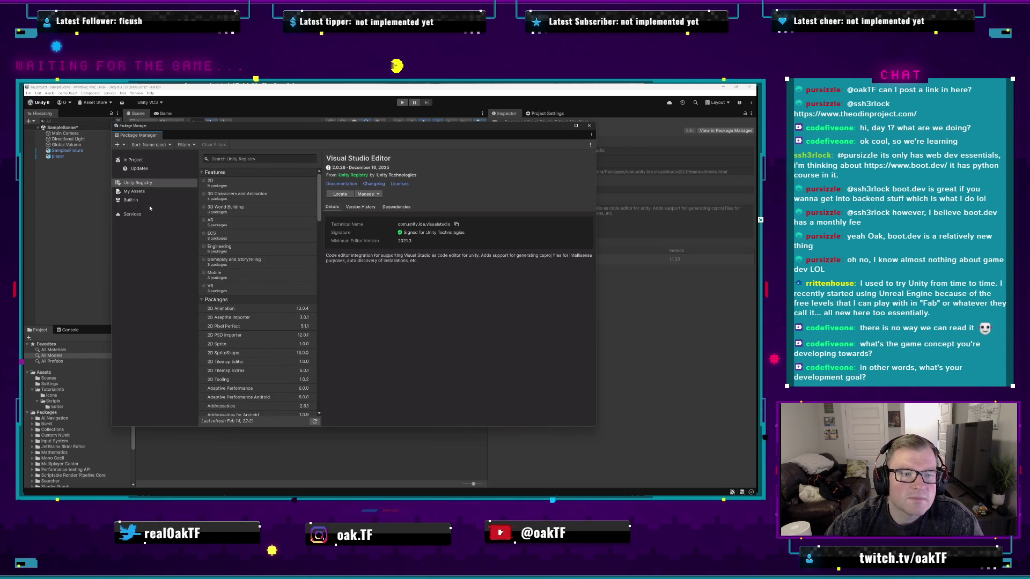
- Compare the 3D World Building, AR, Engineering, Gameplay and Storytelling, and ECS feature sets
{"action": "left_click", "coordinate": [260, 208]}
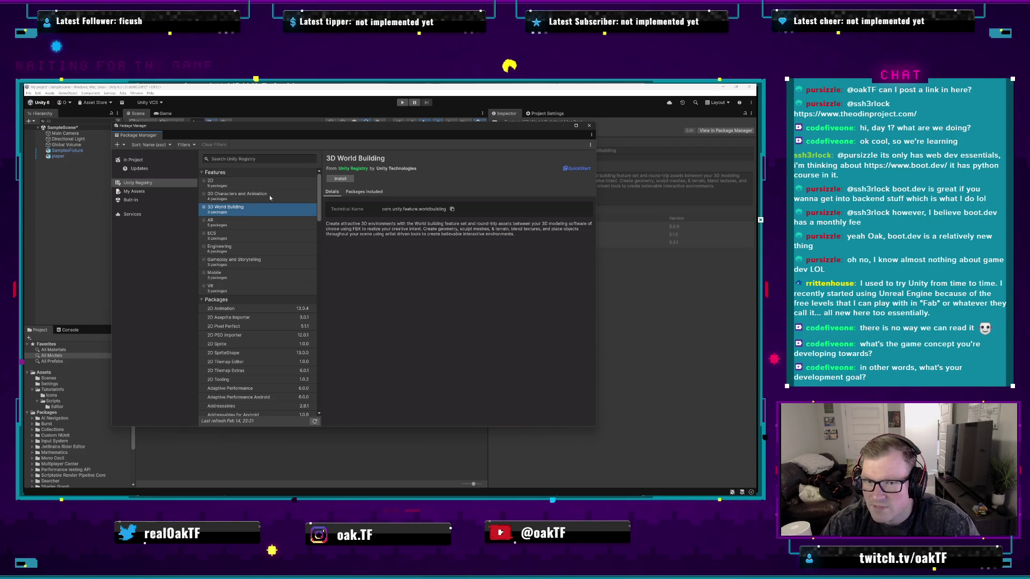
{"action": "left_click", "coordinate": [273, 224]}
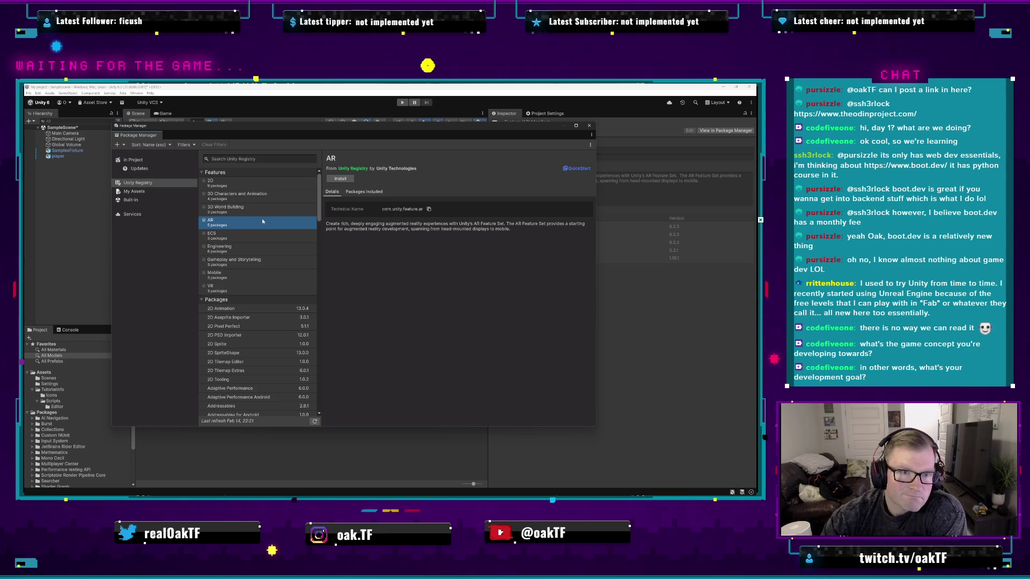
{"action": "left_click", "coordinate": [263, 249]}
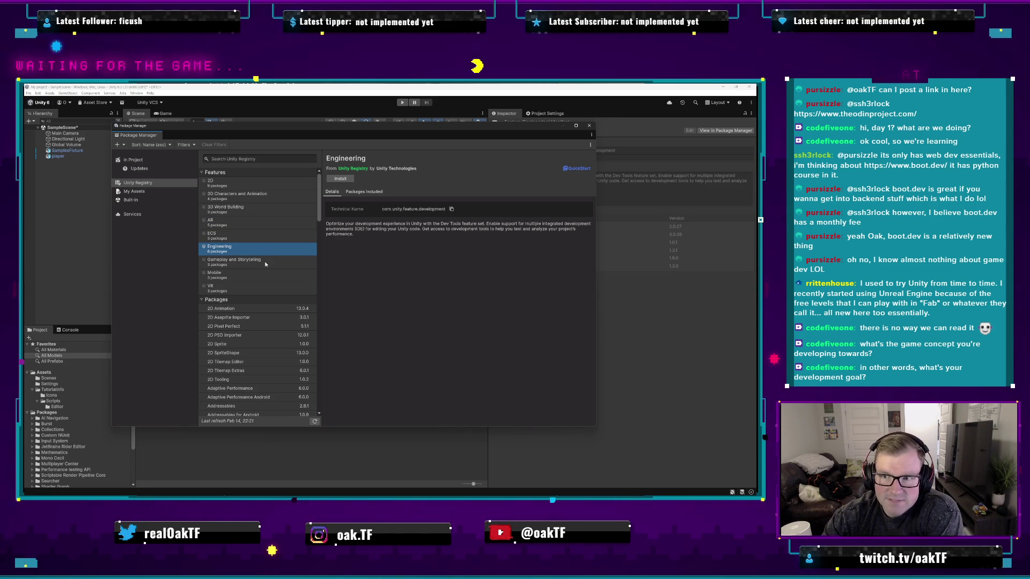
{"action": "left_click", "coordinate": [269, 262]}
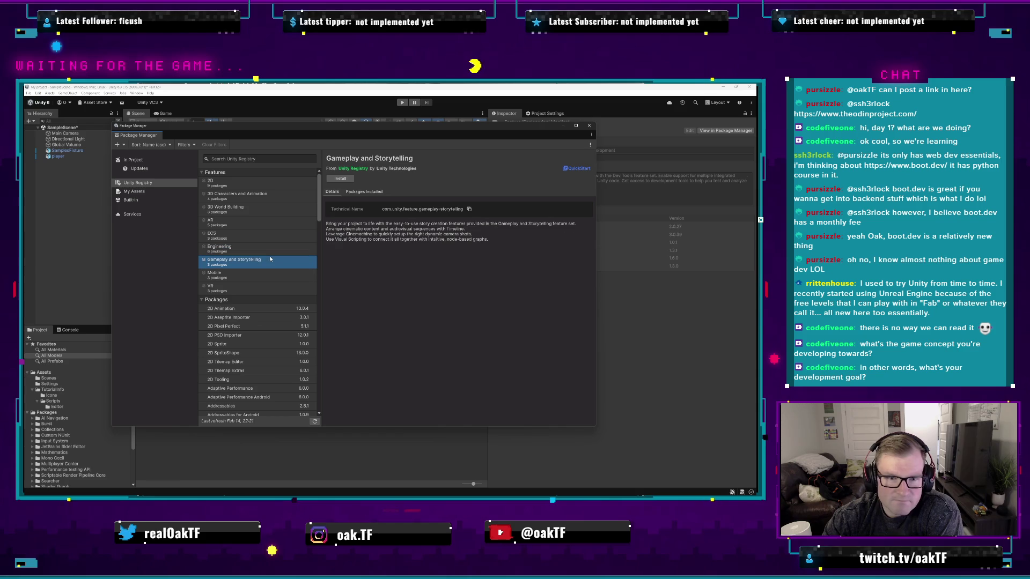
{"action": "left_click", "coordinate": [274, 234]}
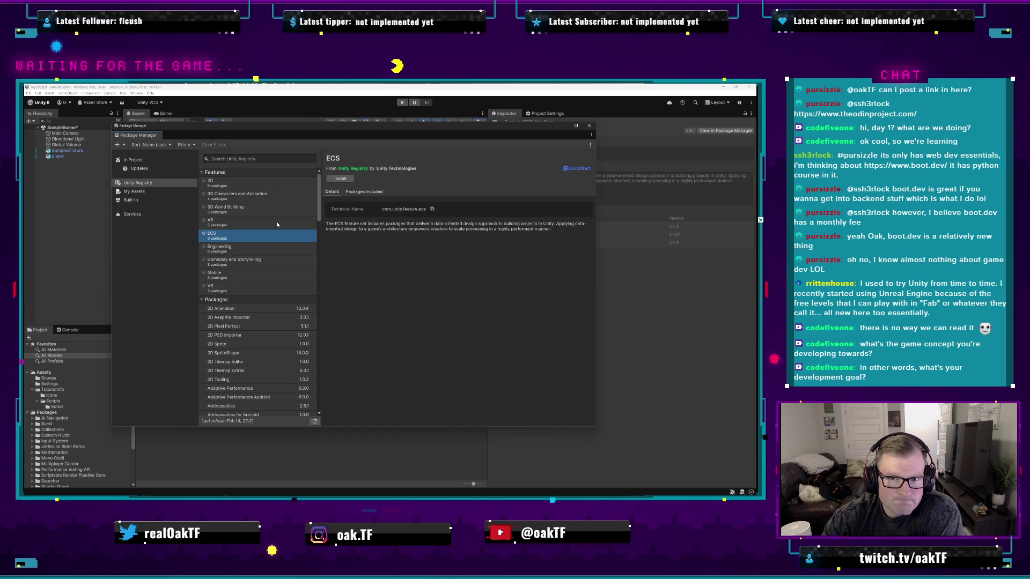
{"action": "left_click", "coordinate": [276, 222]}
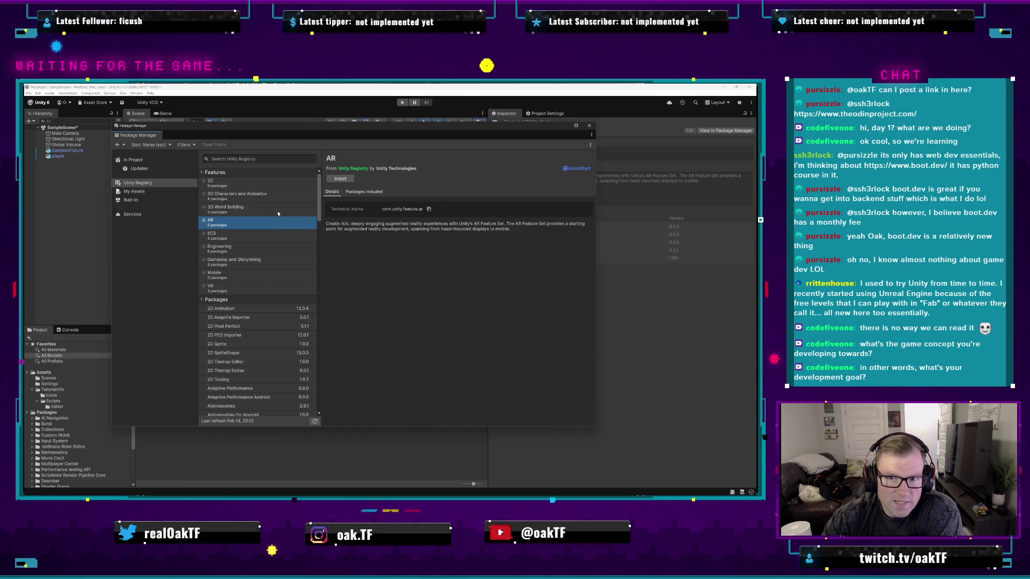
{"action": "left_click", "coordinate": [278, 212]}
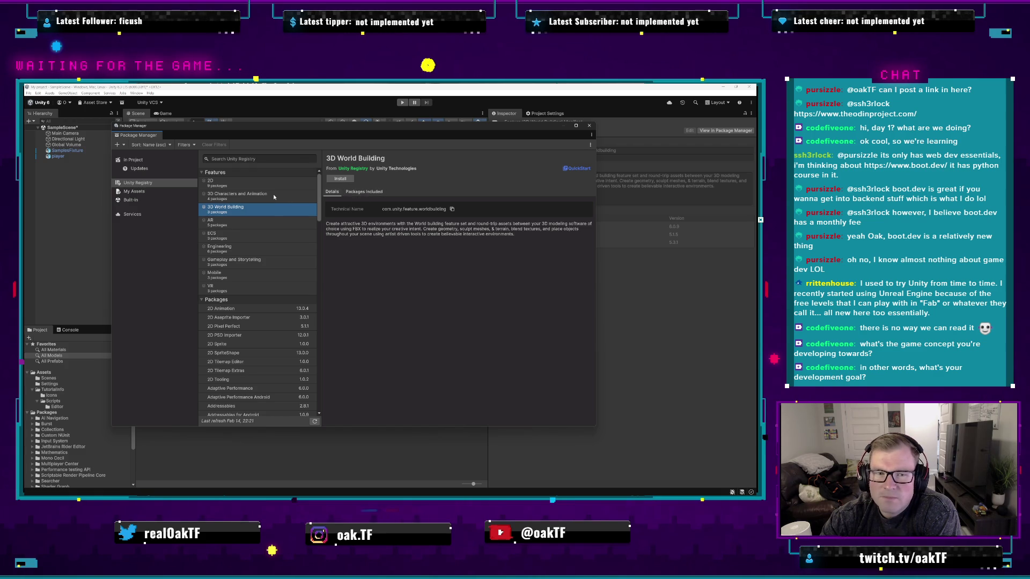
{"action": "left_click", "coordinate": [274, 197]}
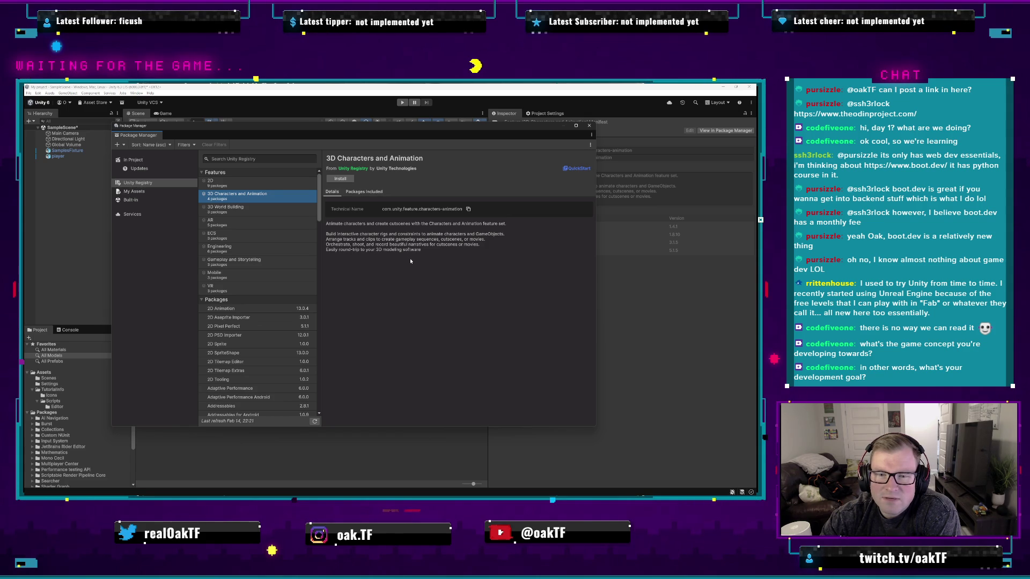
- Use arrow keys to reach the 2D feature, then close the Package Manager
{"action": "key", "text": "Down"}
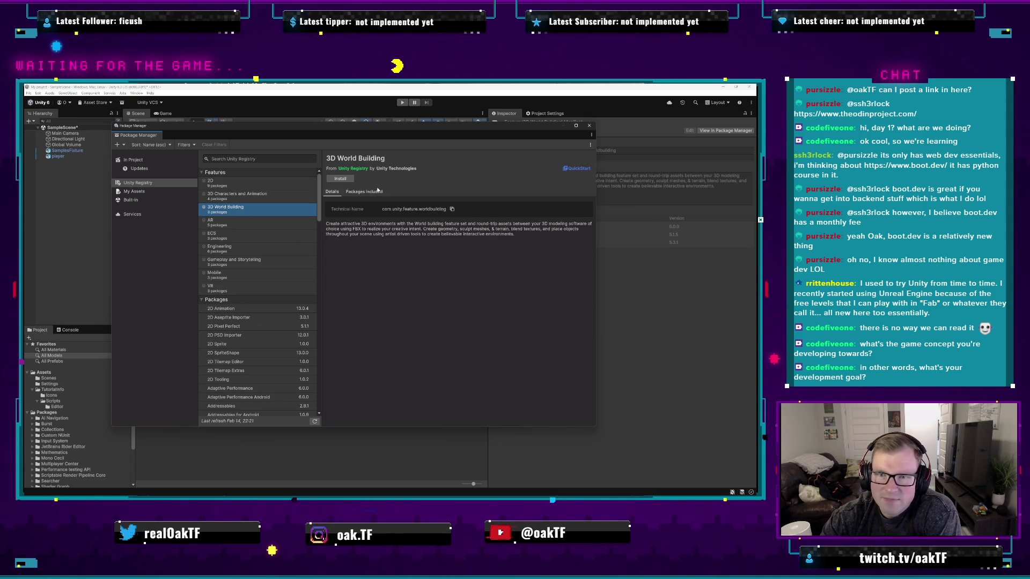
{"action": "key", "text": "Up"}
{"action": "key", "text": "Up"}
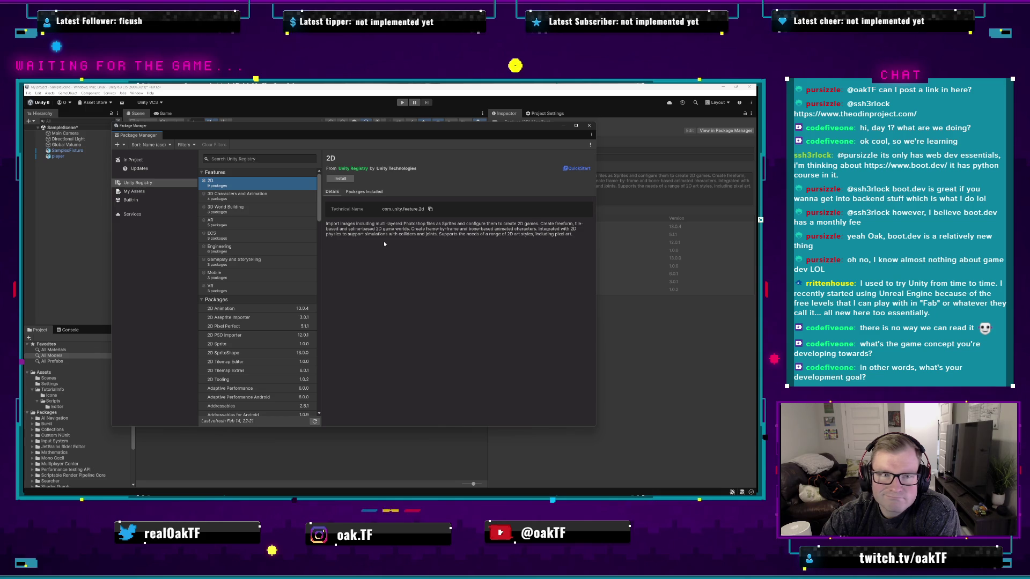
{"action": "left_click", "coordinate": [589, 125]}
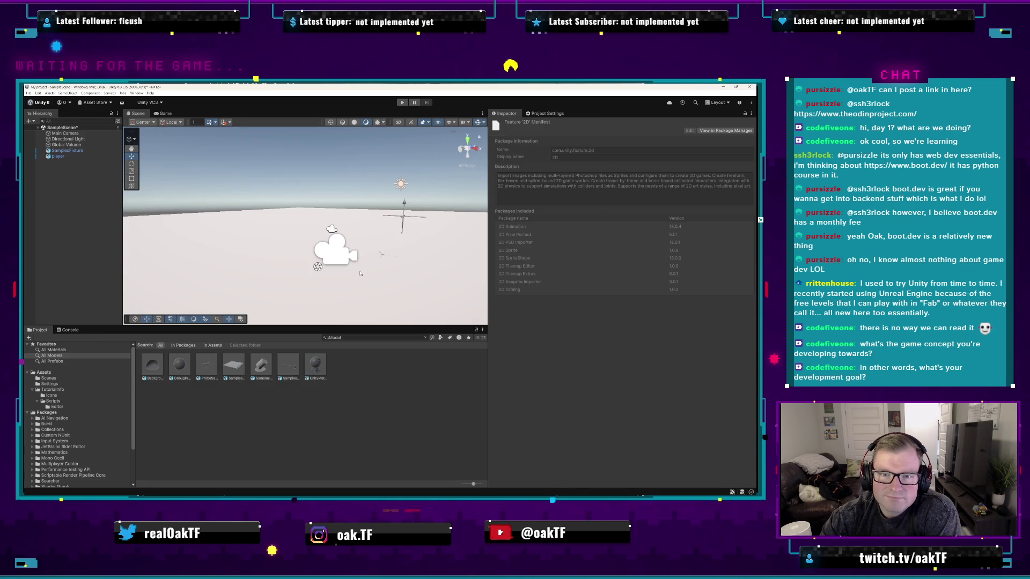
{"action": "left_click", "coordinate": [224, 409]}
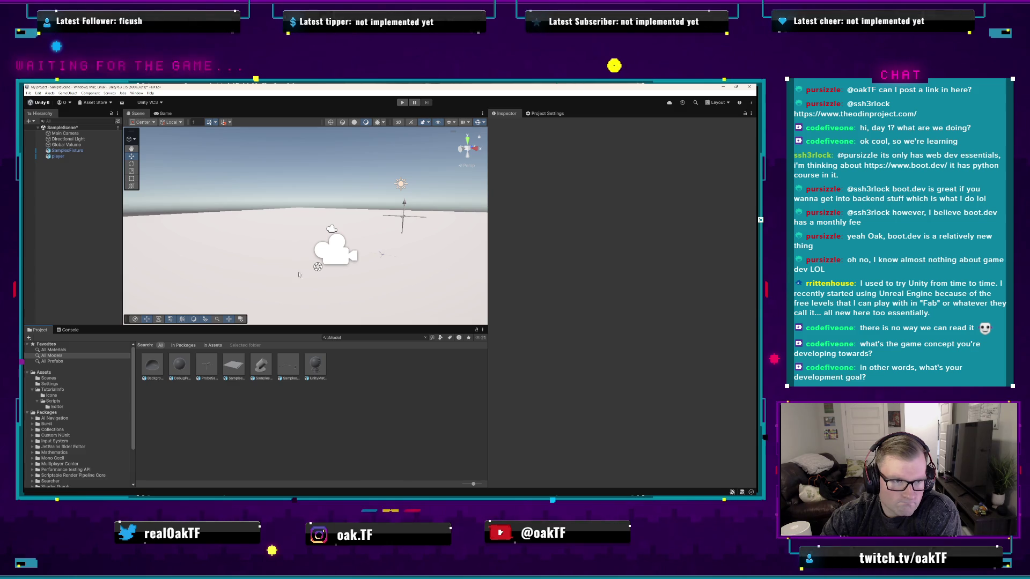
- Browse the GameObject menu, then select the DebugProbe model to view its import settings
{"action": "left_click", "coordinate": [69, 93]}
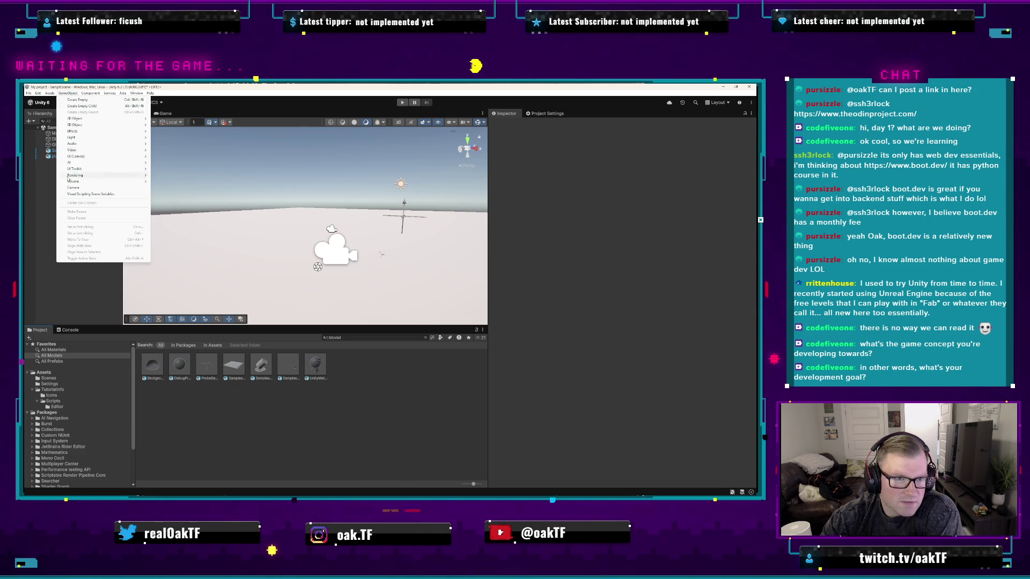
{"action": "mouse_move", "coordinate": [94, 139]}
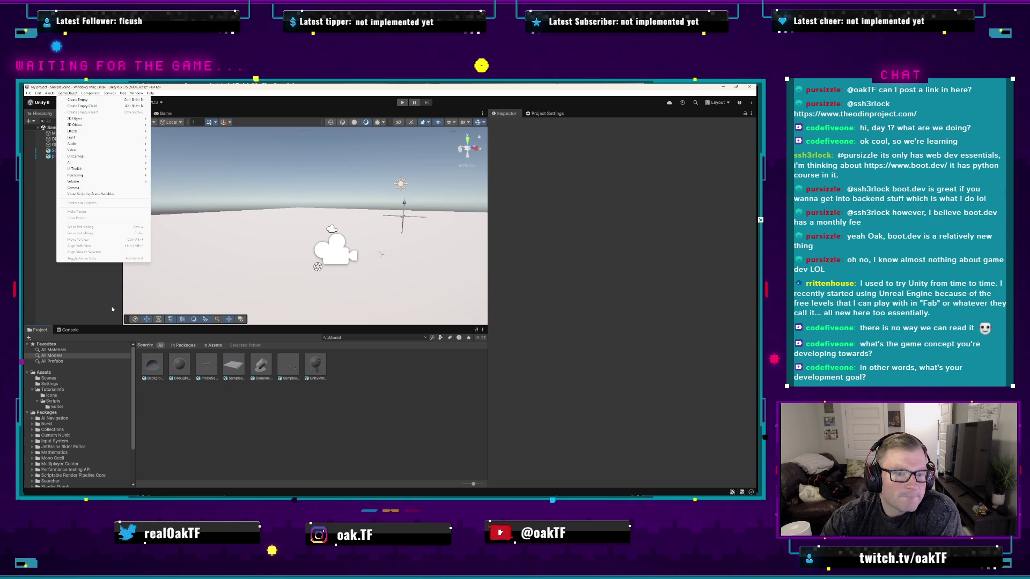
{"action": "left_click", "coordinate": [244, 423]}
{"action": "left_click", "coordinate": [178, 362]}
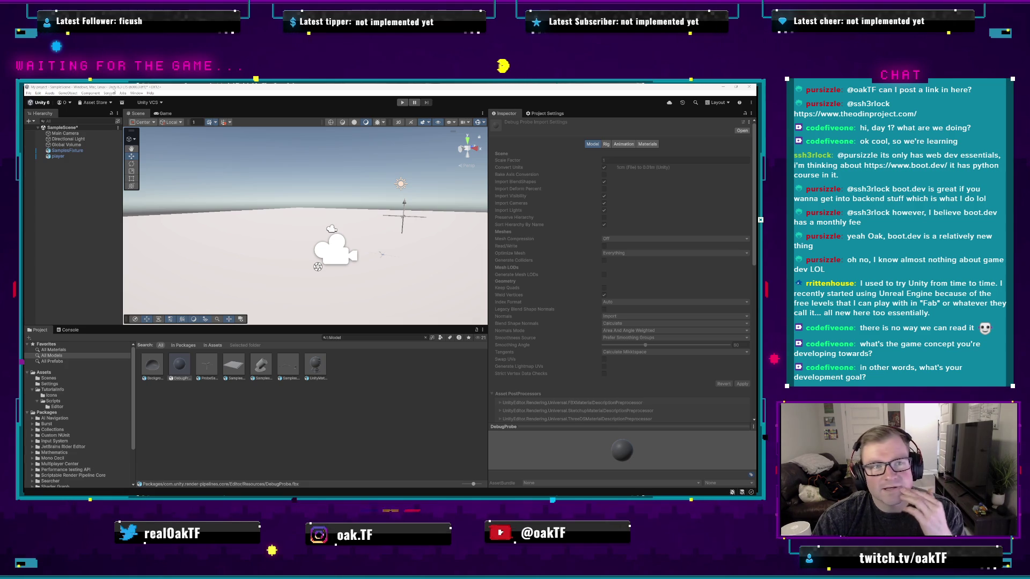
{"action": "left_click", "coordinate": [137, 93]}
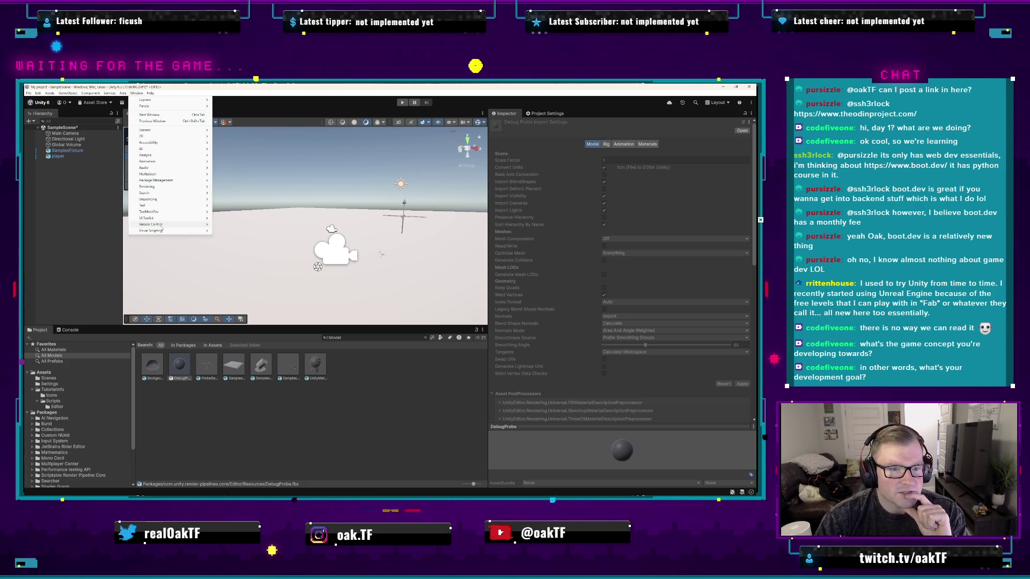
- Open Package Manager from the Window menu, select ProBuilder, then close the window
{"action": "mouse_move", "coordinate": [172, 180]}
{"action": "left_click", "coordinate": [238, 181]}
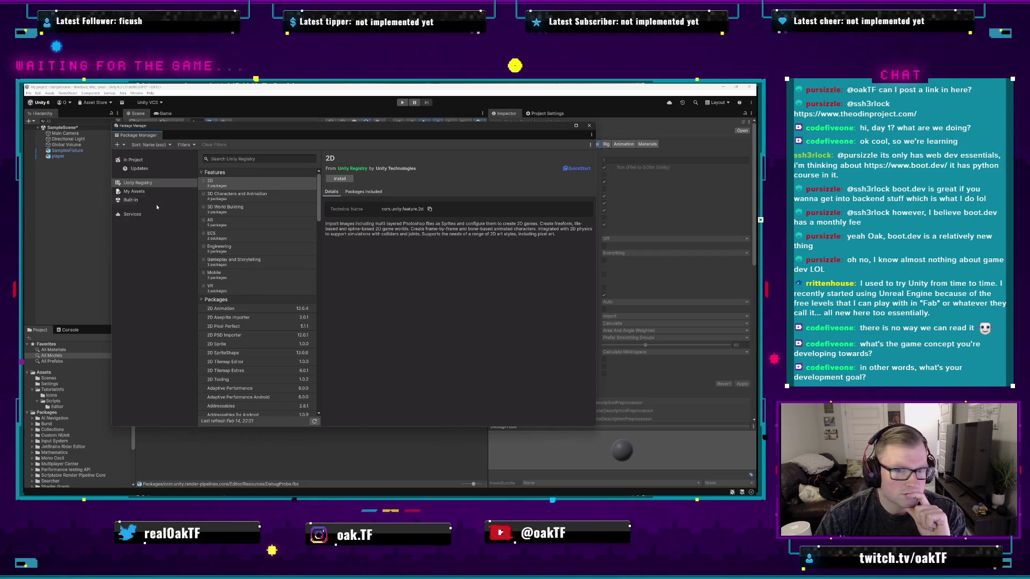
{"action": "scroll", "coordinate": [267, 262], "scroll_direction": "down", "scroll_amount": 20}
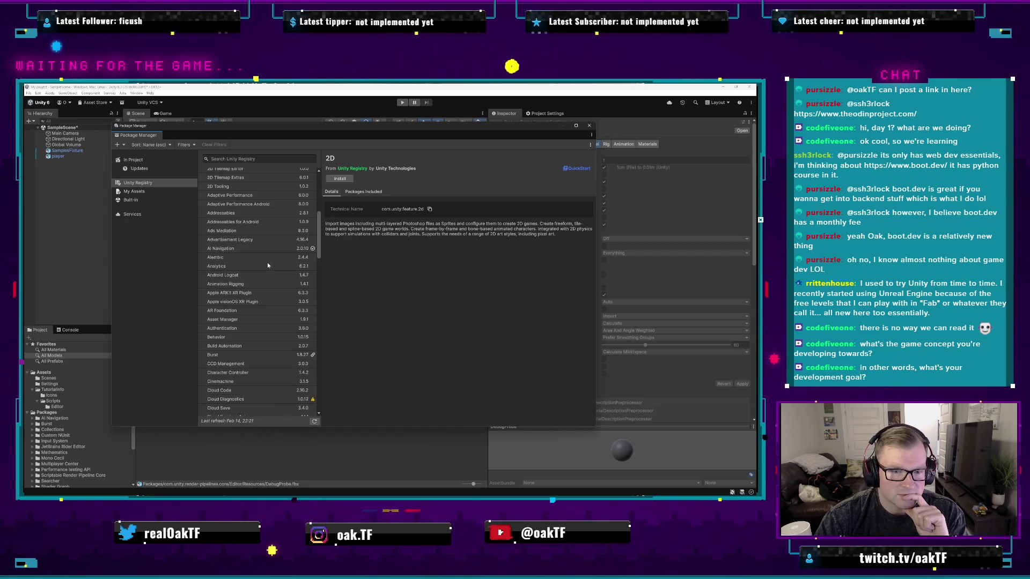
{"action": "scroll", "coordinate": [276, 307], "scroll_direction": "up", "scroll_amount": 3}
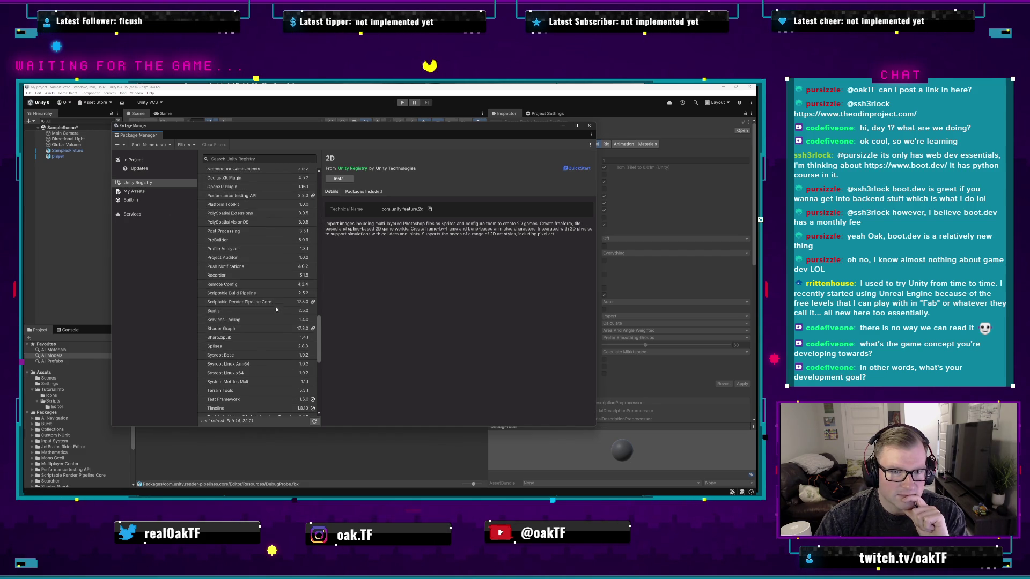
{"action": "left_click", "coordinate": [250, 278]}
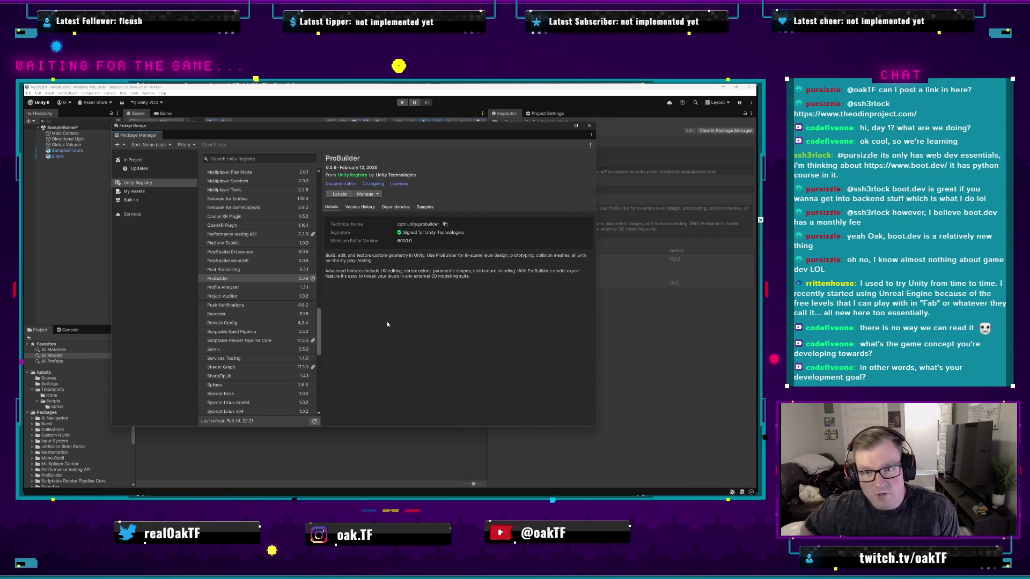
{"action": "left_click", "coordinate": [589, 125]}
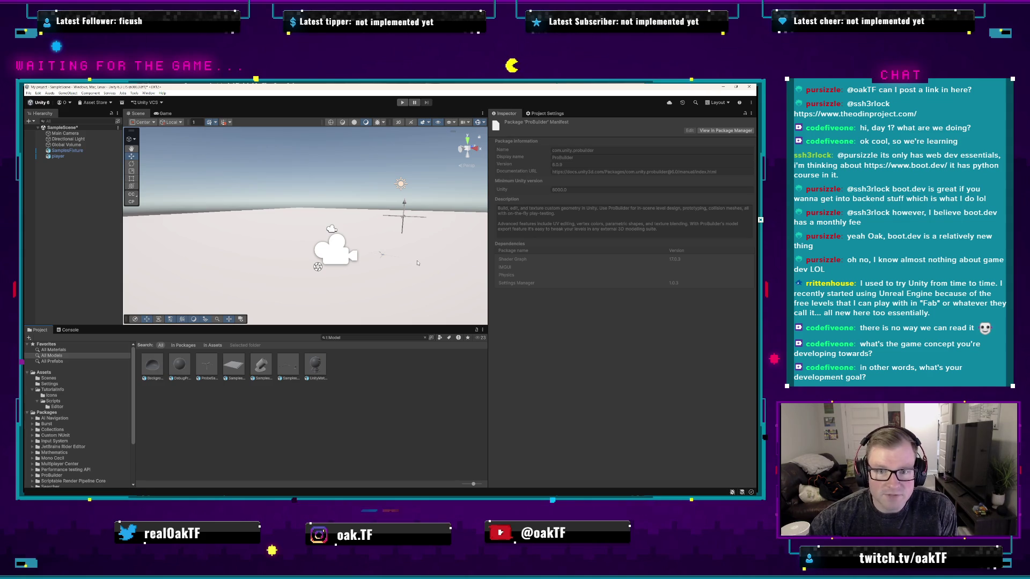
- Start a Cylinder via Tools > ProBuilder > Editors > Create Shape
{"action": "left_click", "coordinate": [290, 421]}
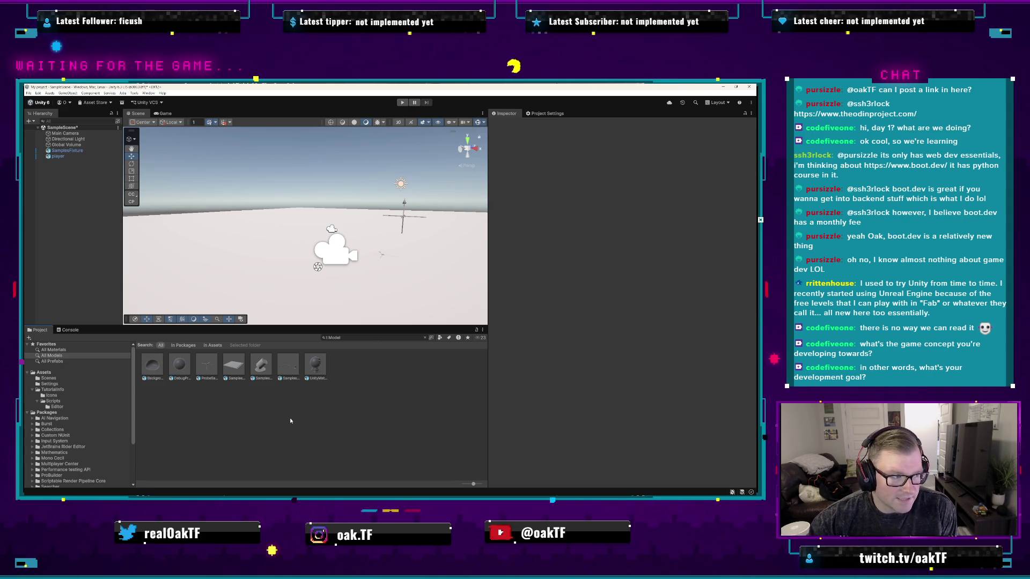
{"action": "left_click", "coordinate": [147, 94]}
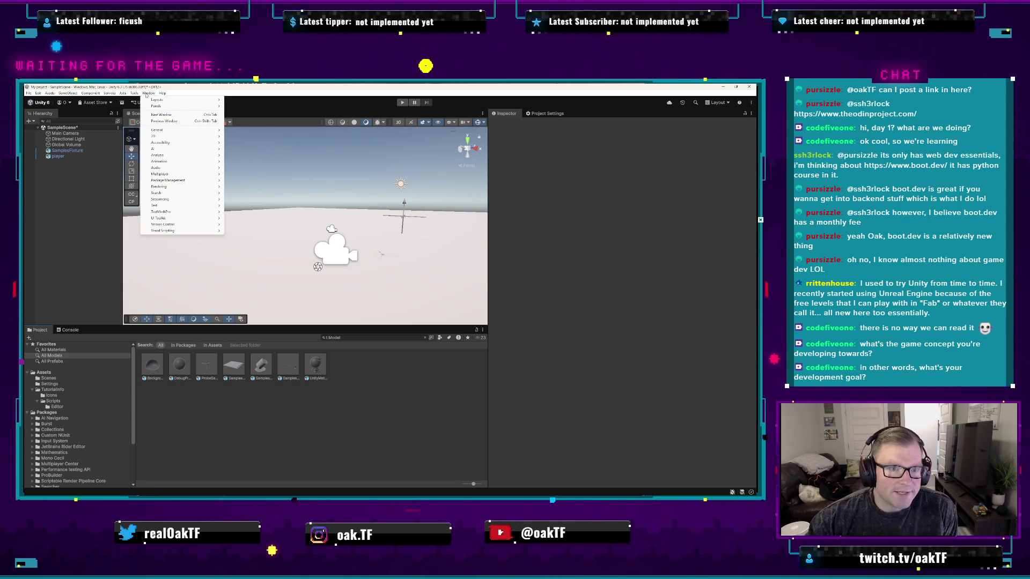
{"action": "mouse_move", "coordinate": [178, 222]}
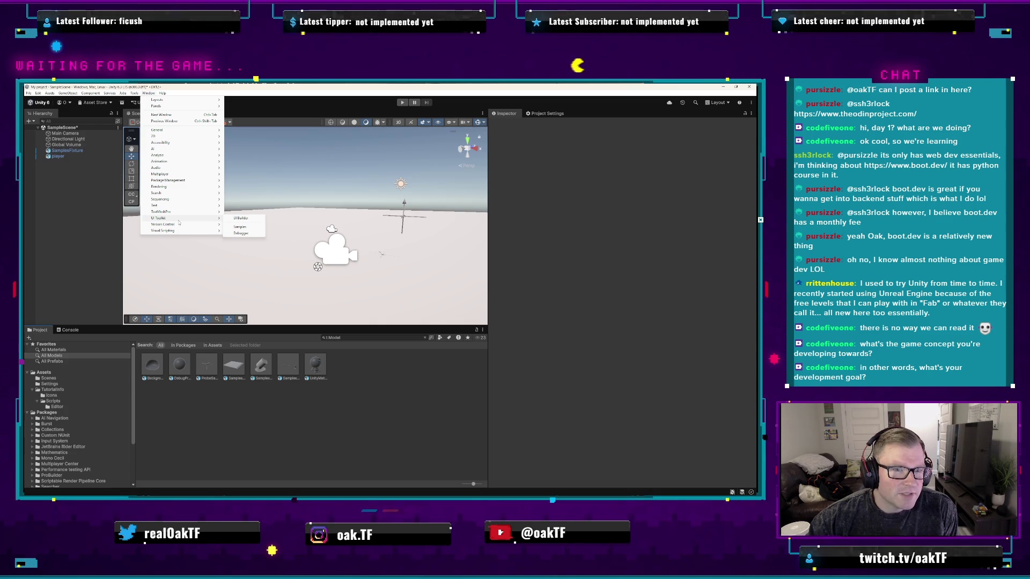
{"action": "mouse_move", "coordinate": [206, 181]}
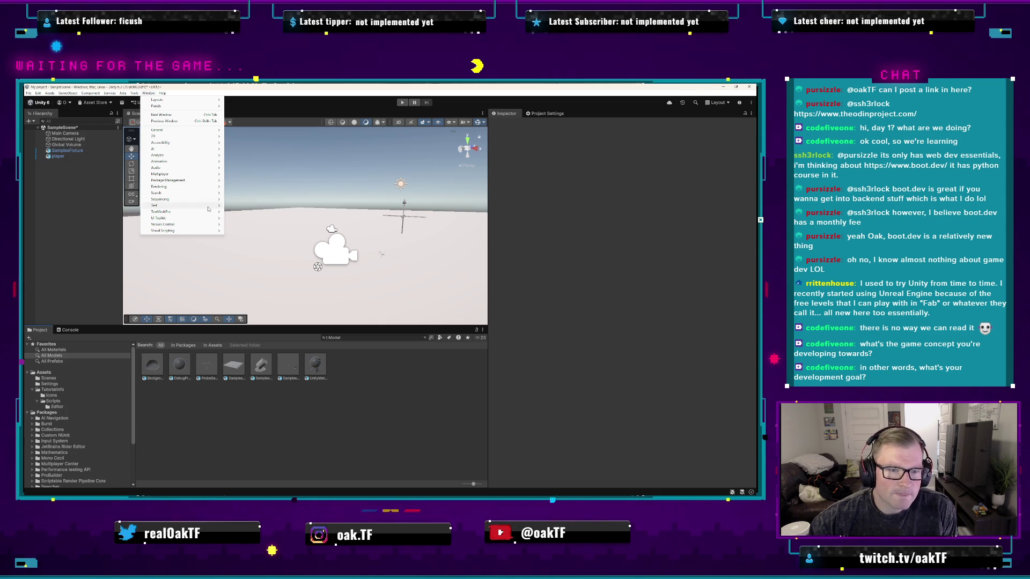
{"action": "mouse_move", "coordinate": [206, 212]}
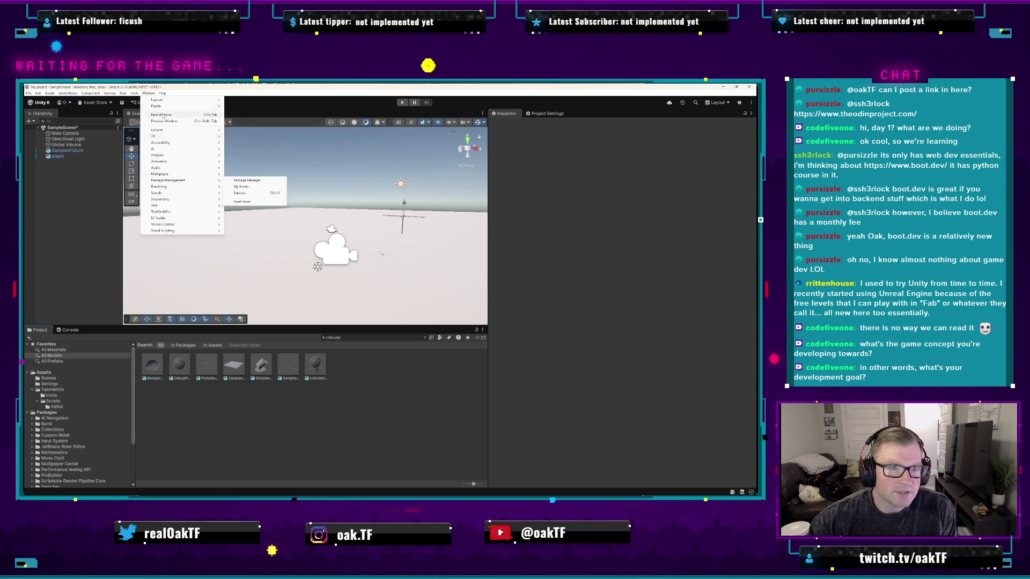
{"action": "mouse_move", "coordinate": [133, 94]}
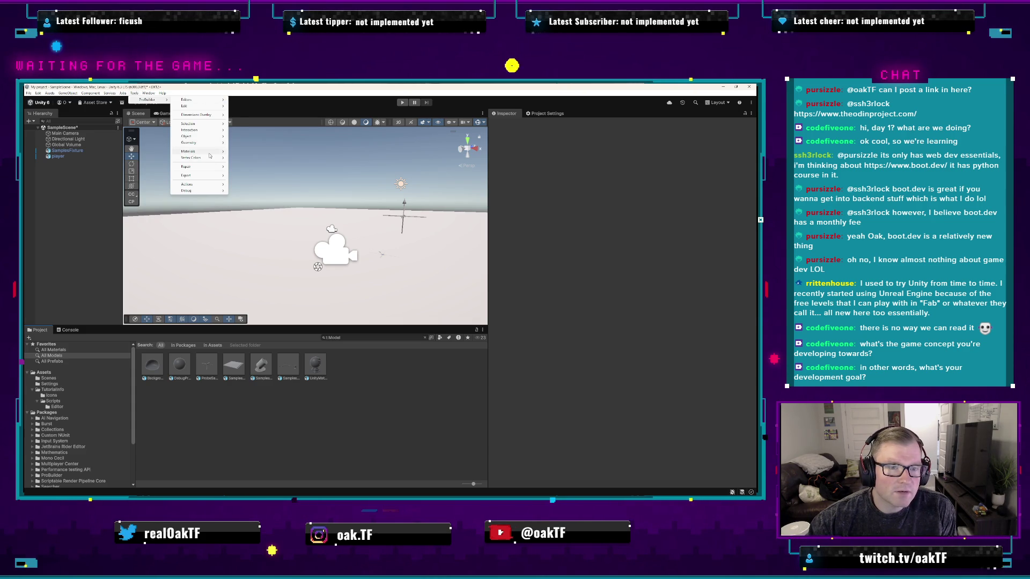
{"action": "mouse_move", "coordinate": [210, 154]}
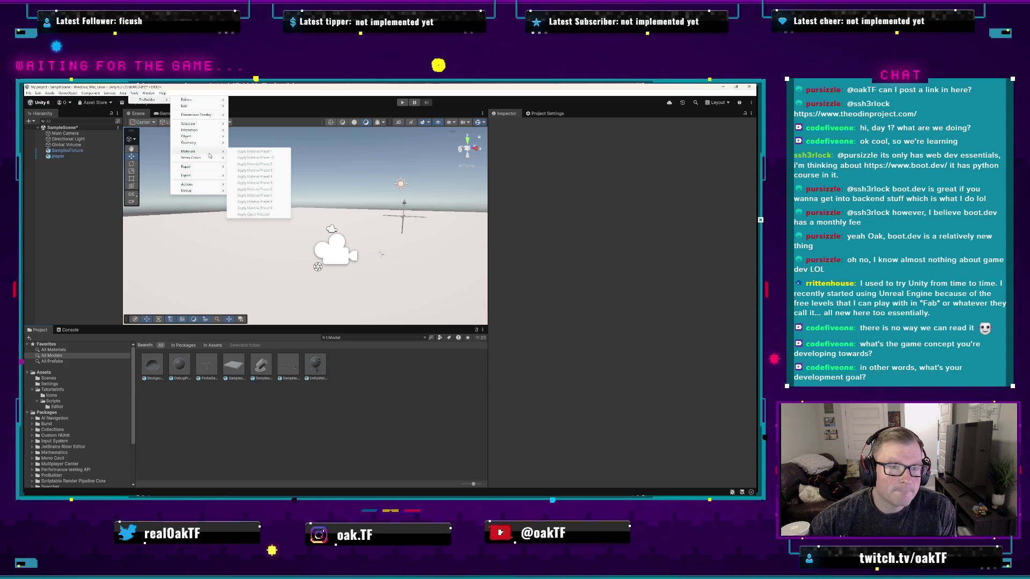
{"action": "mouse_move", "coordinate": [223, 100]}
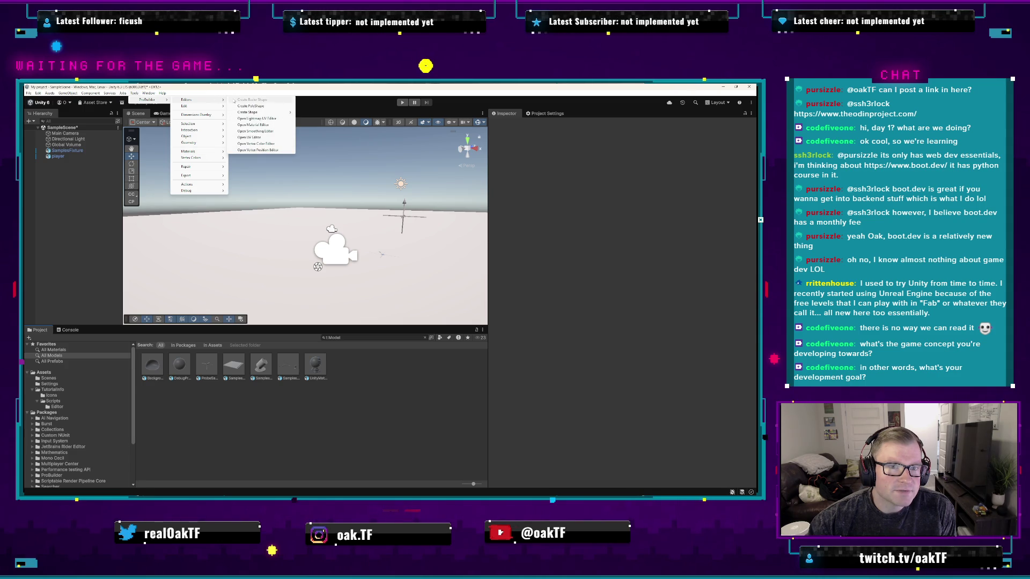
{"action": "mouse_move", "coordinate": [285, 113]}
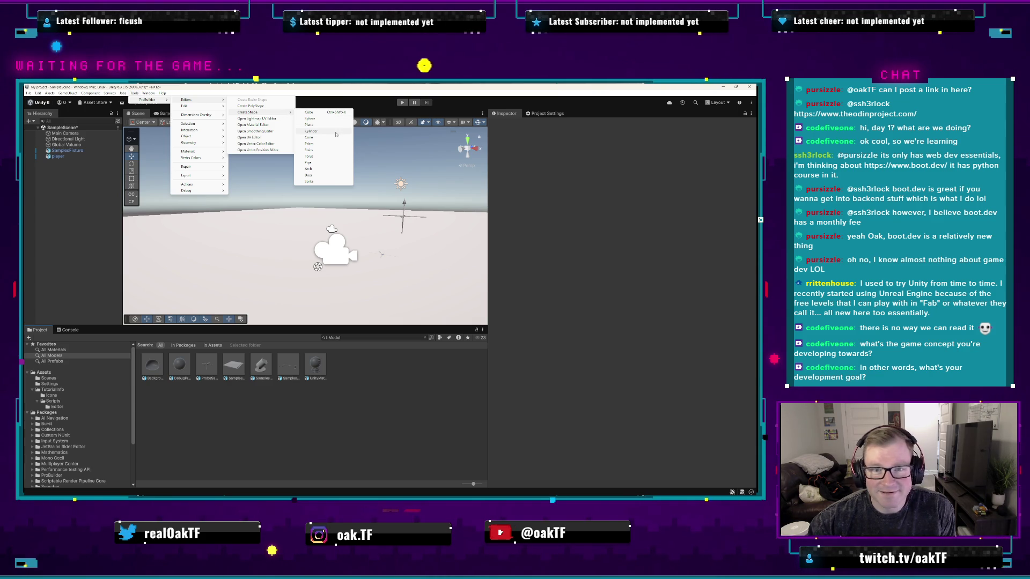
{"action": "left_click", "coordinate": [336, 134]}
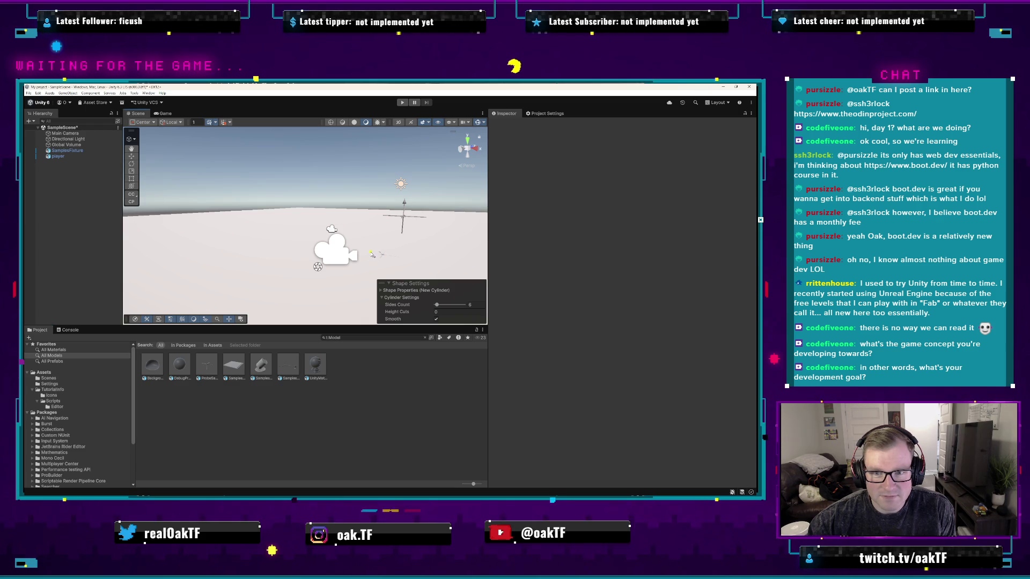
- Draw the cylinder's base and height, scale it to about 0.37 and lower it to Y 0.808
{"action": "left_click_drag", "start_coordinate": [292, 267], "coordinate": [293, 254]}
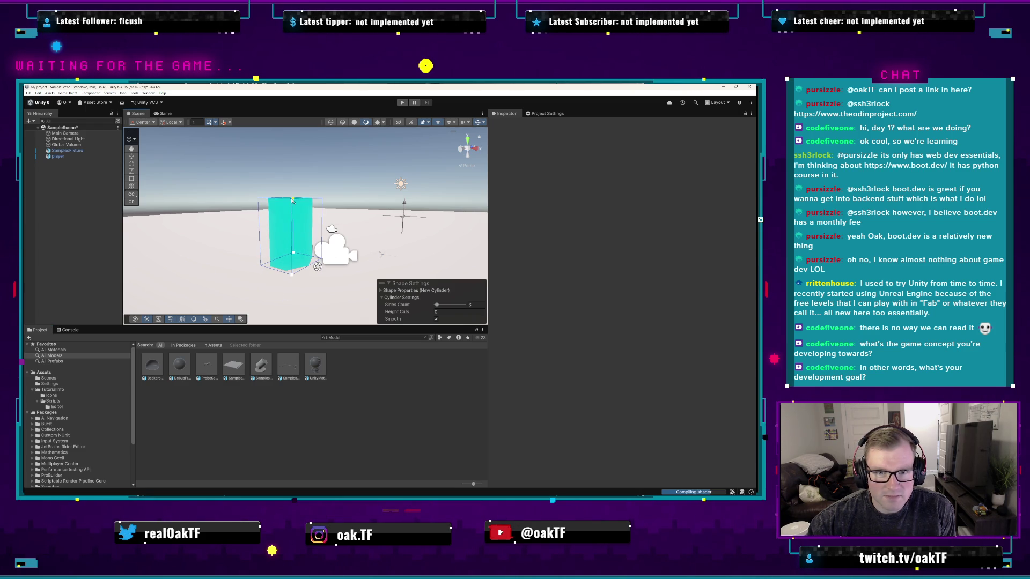
{"action": "left_click", "coordinate": [293, 200]}
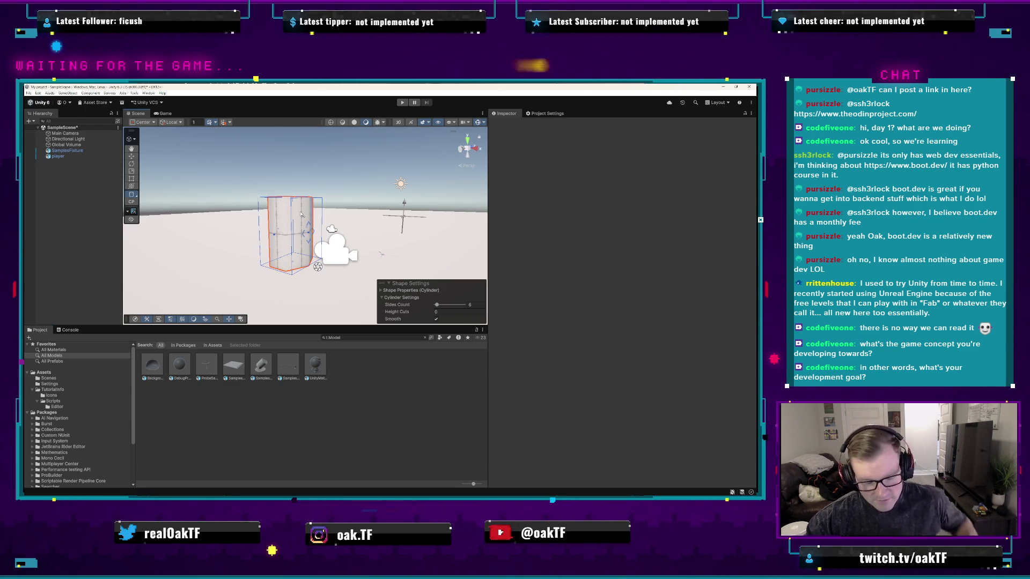
{"action": "left_click_drag", "start_coordinate": [345, 226], "coordinate": [213, 234]}
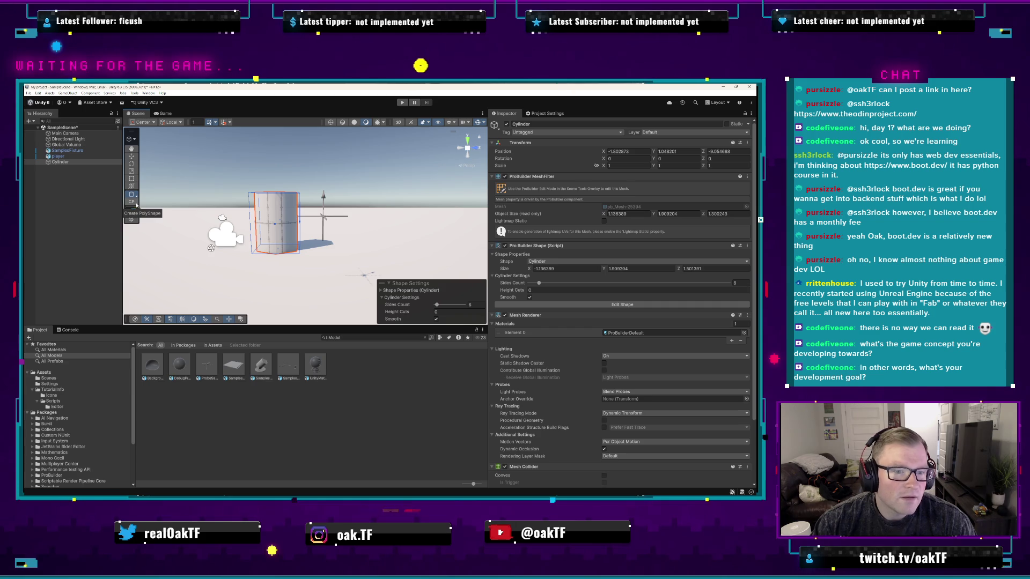
{"action": "left_click", "coordinate": [132, 187]}
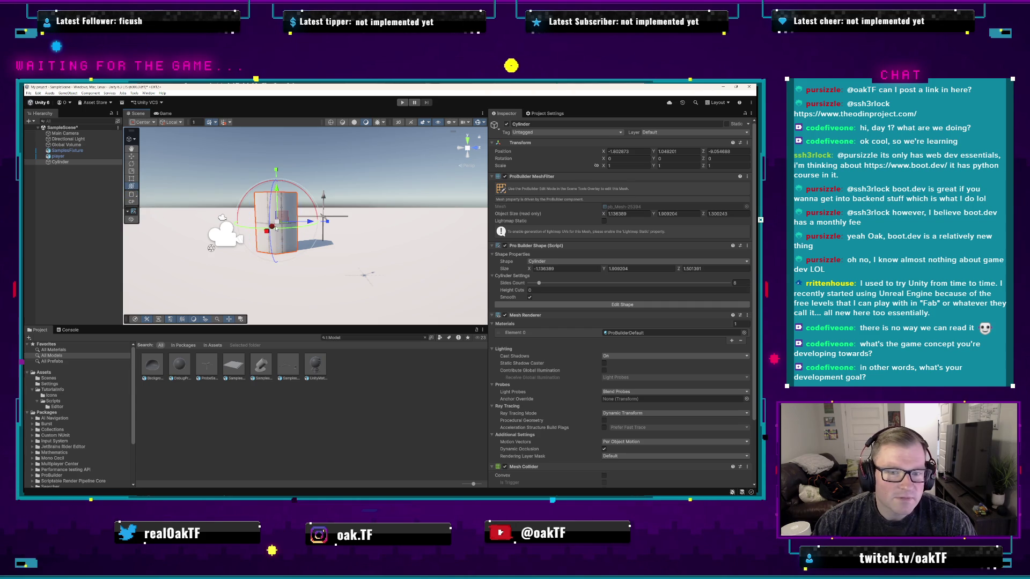
{"action": "mouse_move", "coordinate": [277, 224]}
{"action": "left_mouse_down"}
{"action": "mouse_move", "coordinate": [252, 228]}
{"action": "mouse_move", "coordinate": [269, 244]}
{"action": "mouse_move", "coordinate": [379, 248]}
{"action": "mouse_move", "coordinate": [357, 236]}
{"action": "left_mouse_up"}
{"action": "left_click_drag", "start_coordinate": [331, 203], "coordinate": [329, 259]}
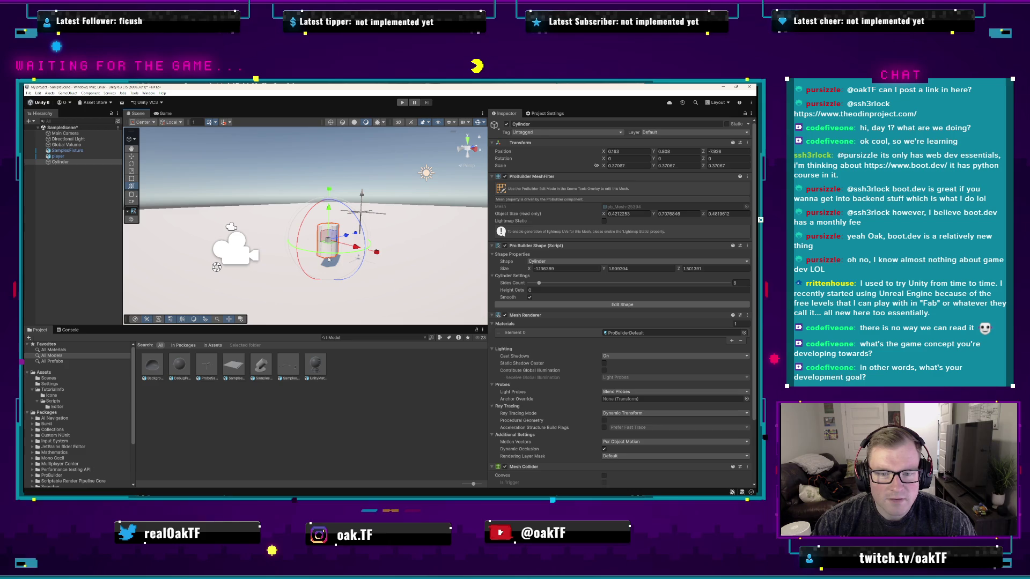
- Rename the Cylinder object in the Hierarchy to 'player'
{"action": "left_click", "coordinate": [79, 161]}
{"action": "right_click", "coordinate": [80, 162]}
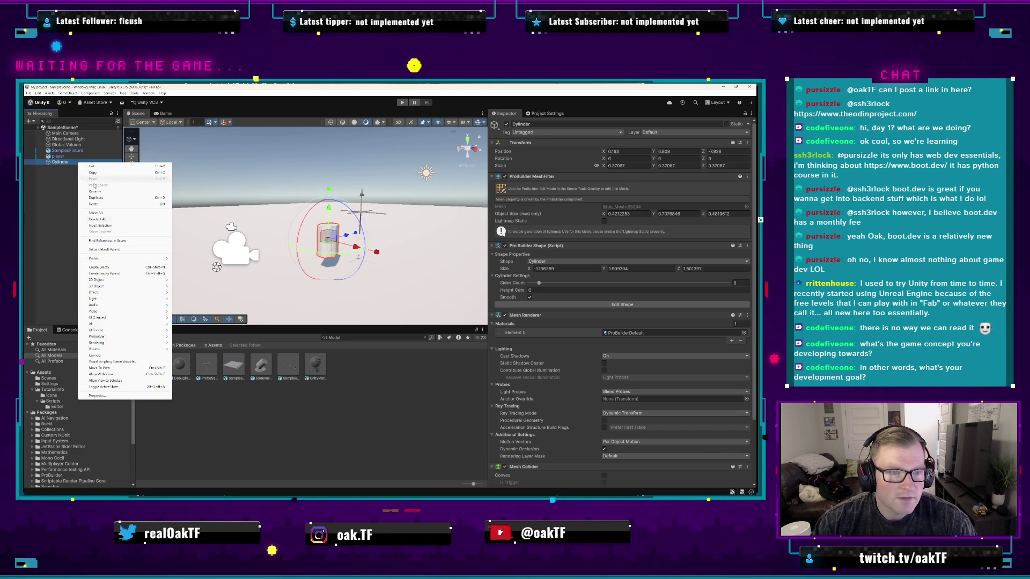
{"action": "left_click", "coordinate": [108, 193]}
{"action": "type", "text": "player"}
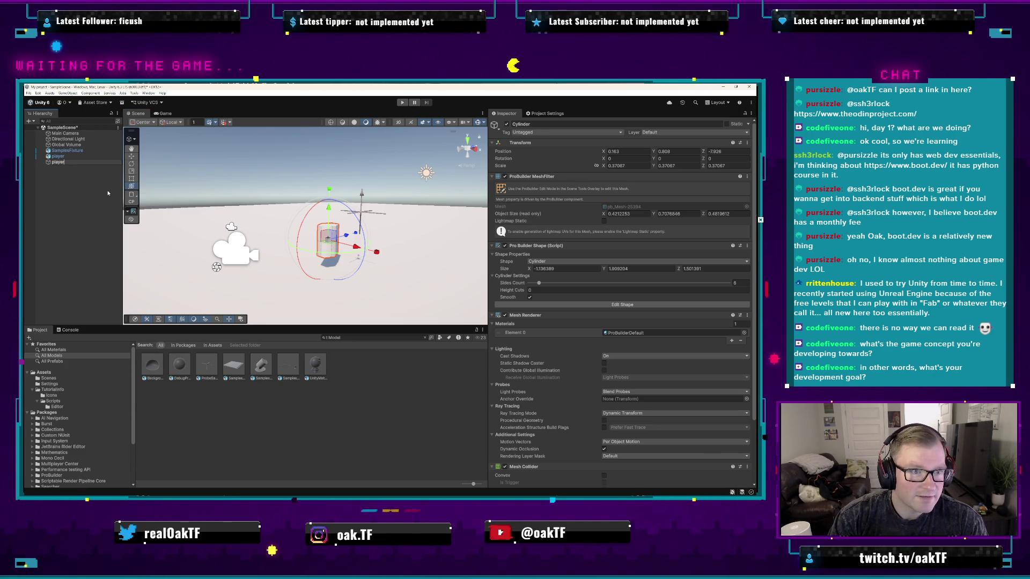
{"action": "key", "text": "Return"}
- Delete the original player object and select the new player cylinder
{"action": "left_click", "coordinate": [69, 156]}
{"action": "right_click", "coordinate": [69, 156]}
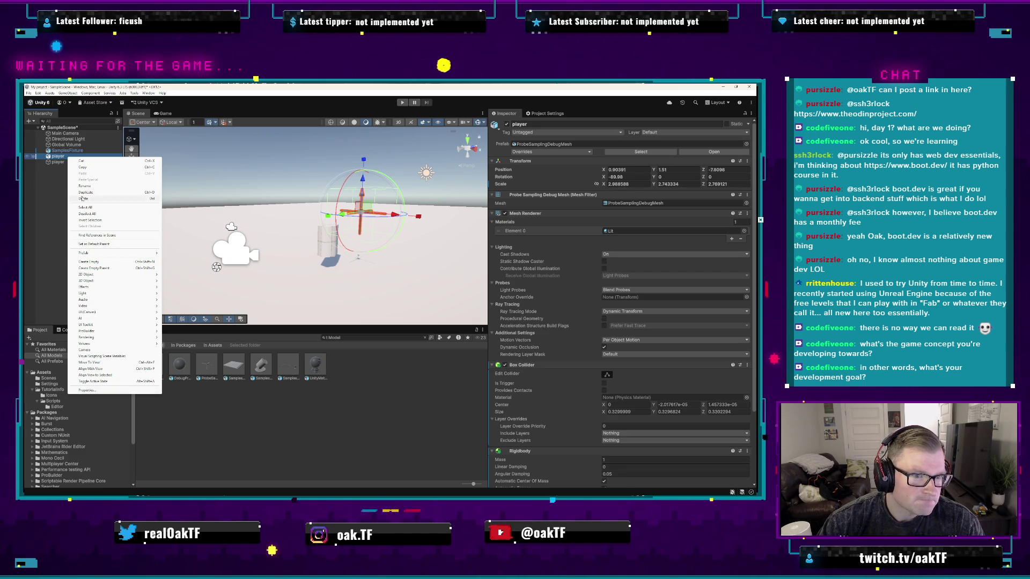
{"action": "left_click", "coordinate": [93, 199]}
{"action": "left_click", "coordinate": [98, 156]}
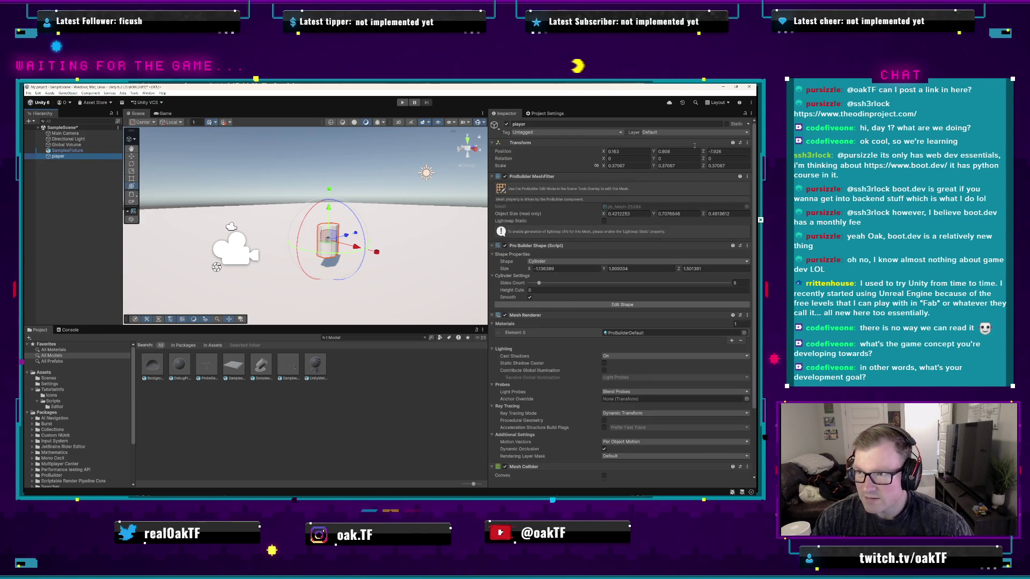
- Collapse all of the player's components in the Inspector
{"action": "right_click", "coordinate": [500, 114]}
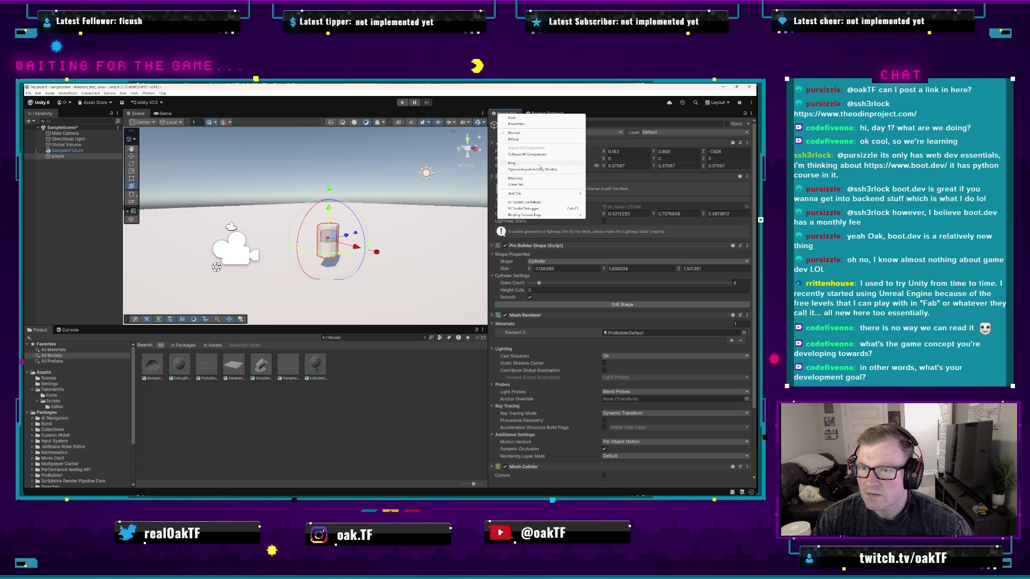
{"action": "mouse_move", "coordinate": [542, 193]}
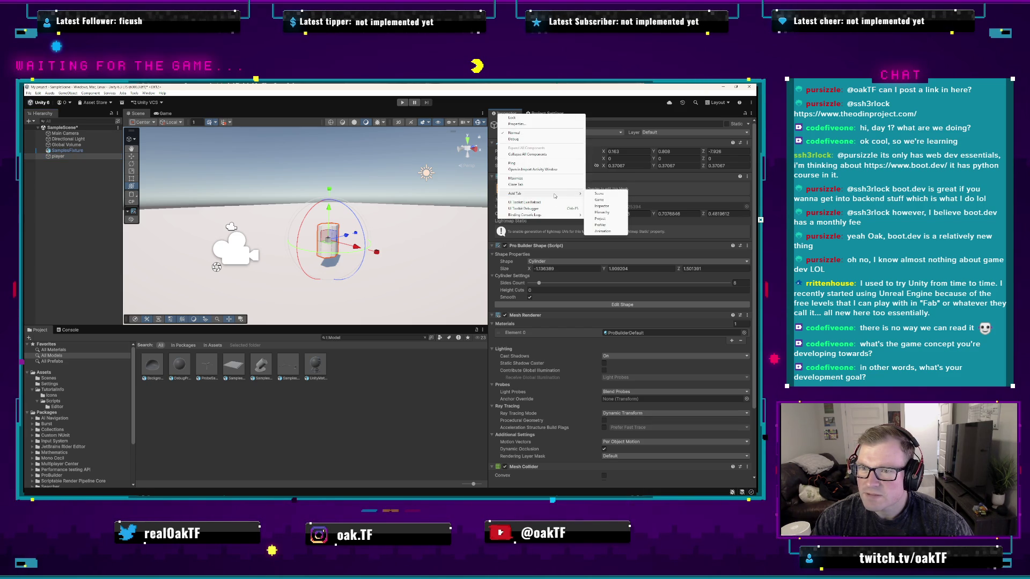
{"action": "left_click", "coordinate": [552, 155]}
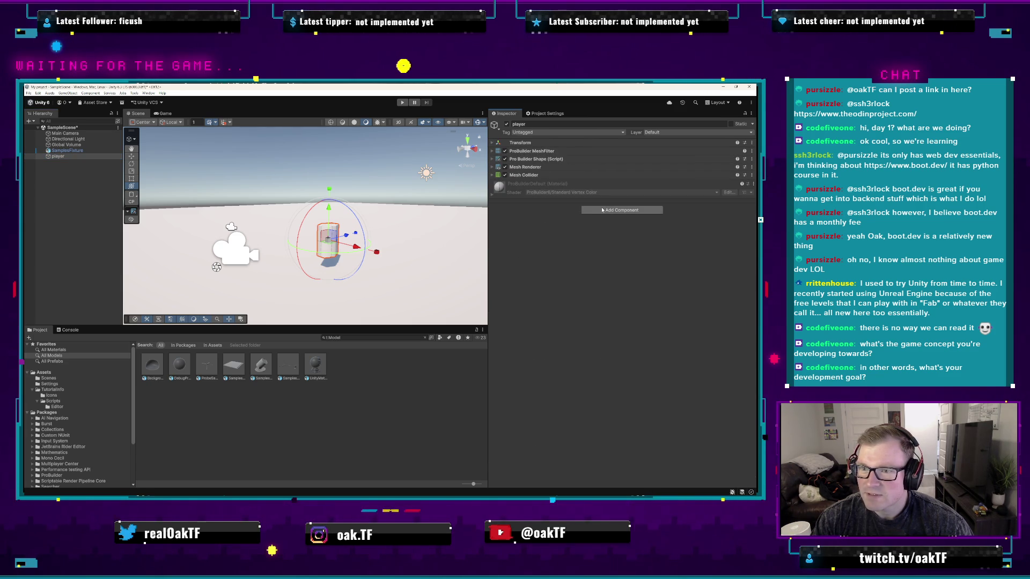
- Add a Rigidbody component to the player from the Physics category
{"action": "left_click", "coordinate": [632, 213]}
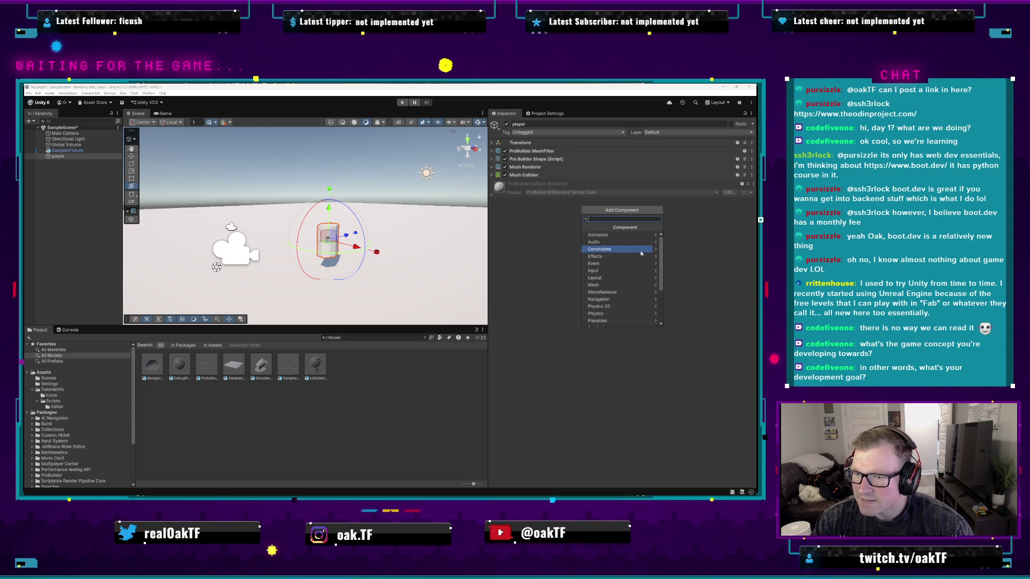
{"action": "scroll", "coordinate": [639, 287], "scroll_direction": "down", "scroll_amount": 2}
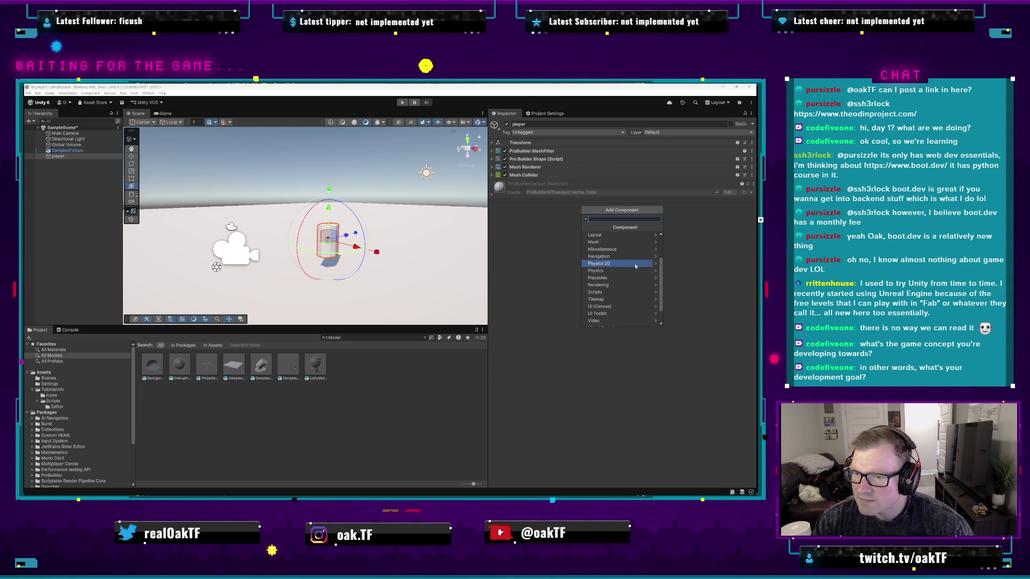
{"action": "left_click", "coordinate": [631, 270]}
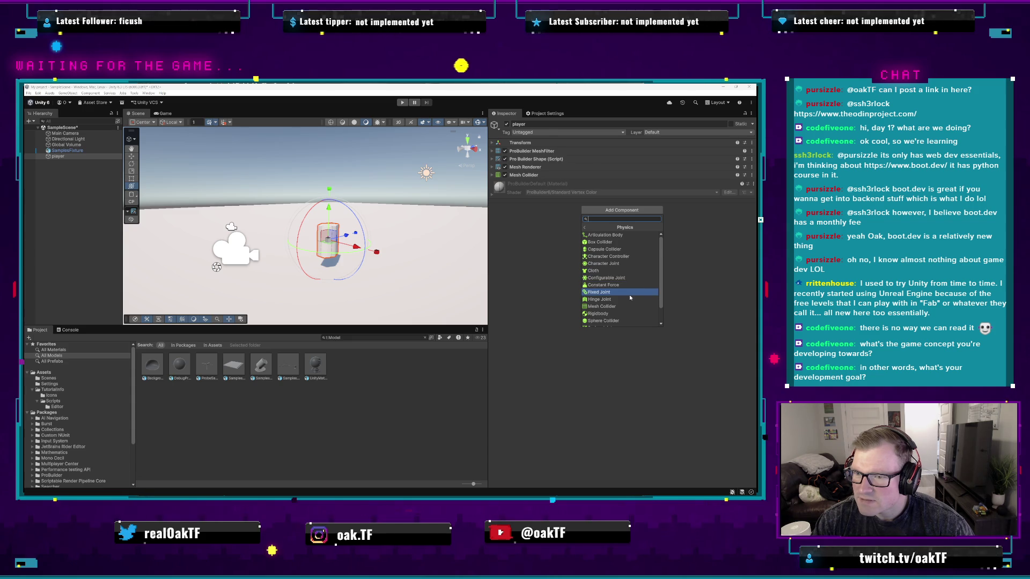
{"action": "scroll", "coordinate": [629, 294], "scroll_direction": "down", "scroll_amount": 2}
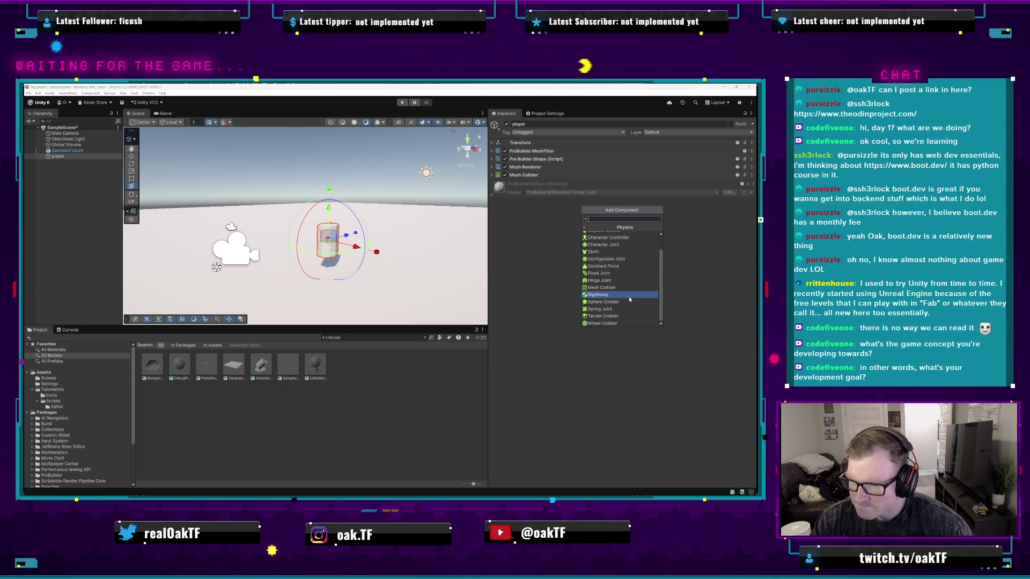
{"action": "left_click", "coordinate": [632, 296]}
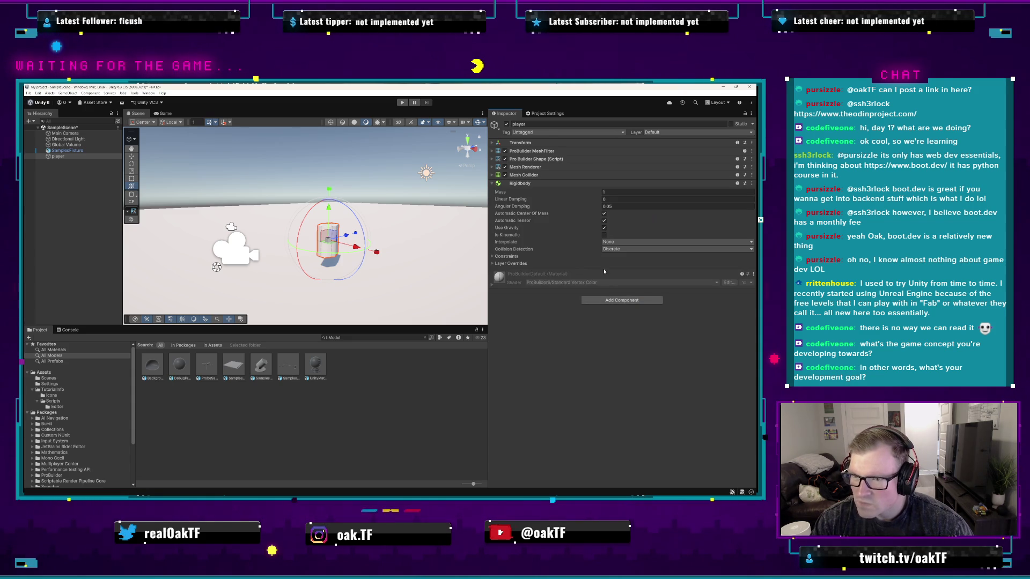
{"action": "left_click", "coordinate": [621, 299]}
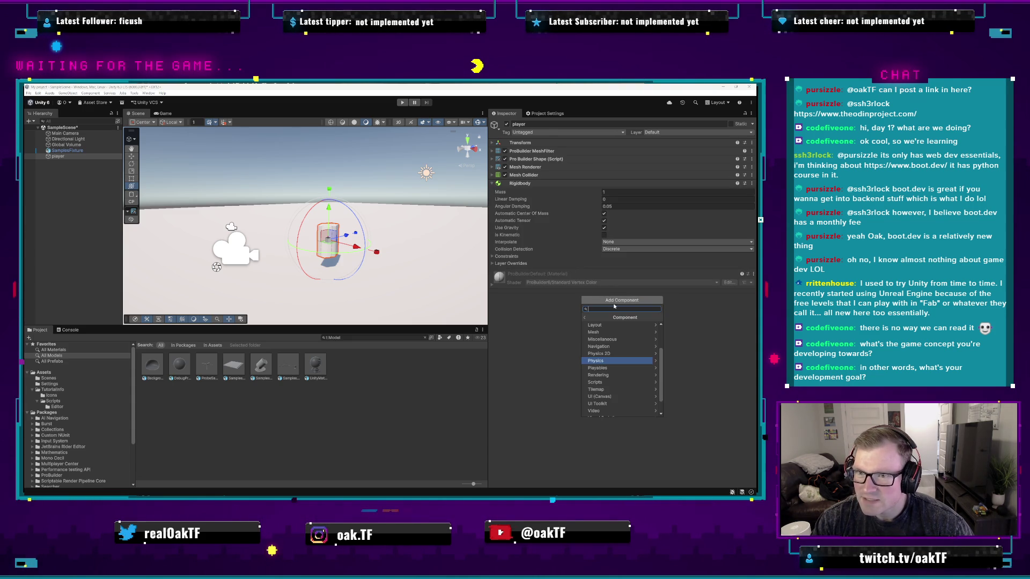
{"action": "left_click", "coordinate": [534, 338]}
- Toggle the Mesh Collider settings open and closed, then start play mode
{"action": "left_click", "coordinate": [492, 175]}
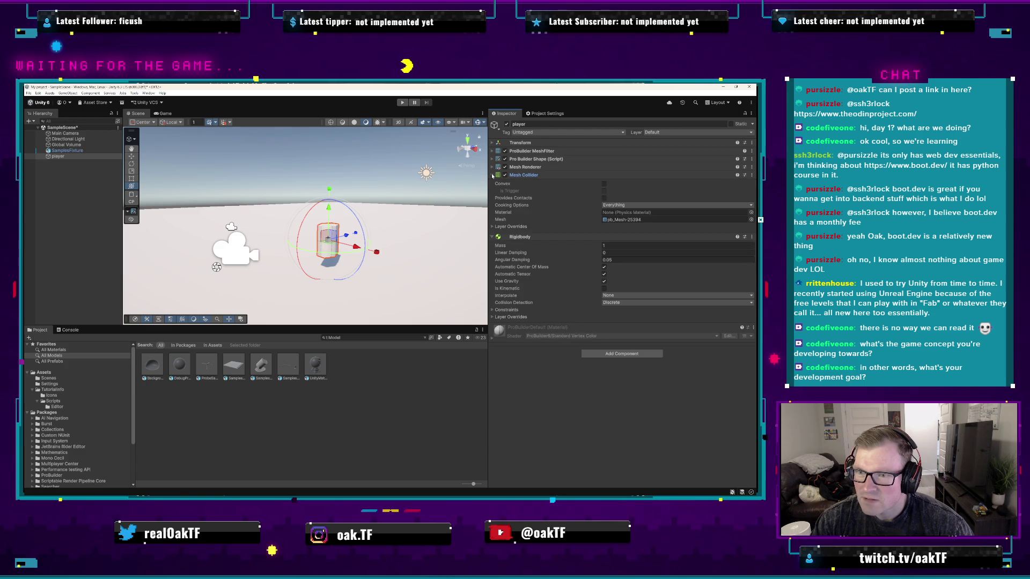
{"action": "left_click", "coordinate": [493, 176]}
{"action": "left_click", "coordinate": [492, 176]}
{"action": "left_click", "coordinate": [492, 176]}
{"action": "left_click", "coordinate": [492, 176]}
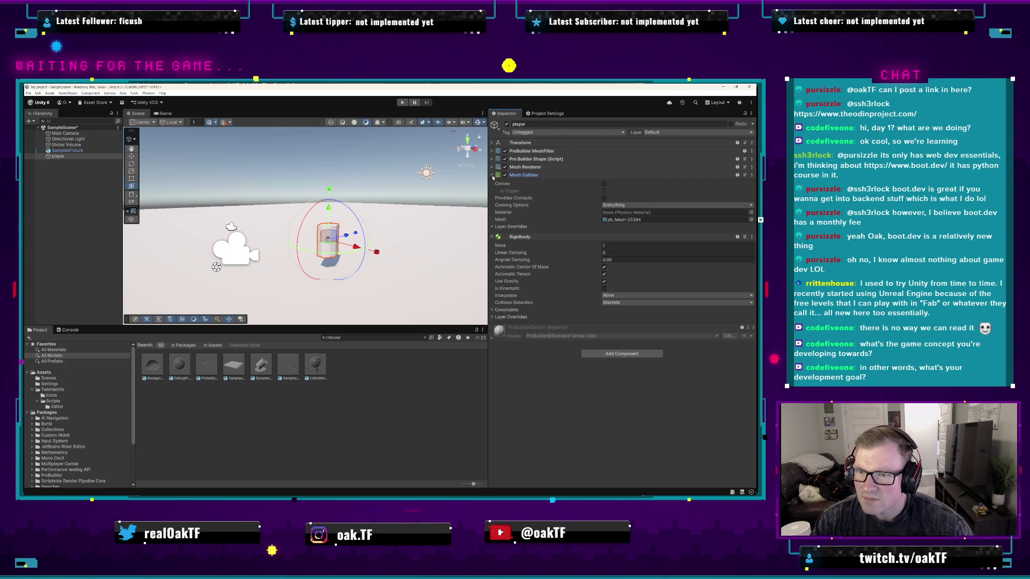
{"action": "left_click", "coordinate": [492, 176]}
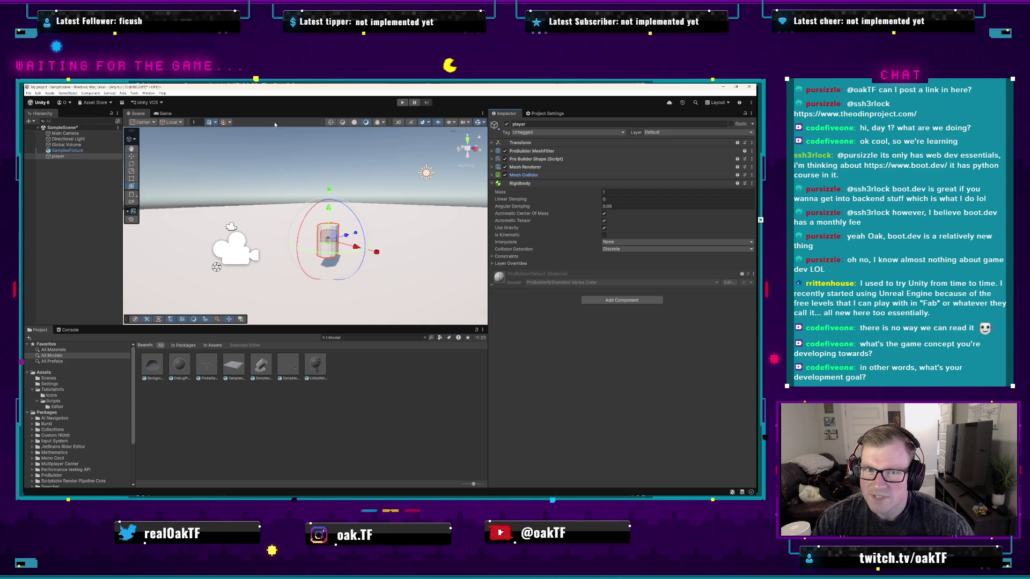
{"action": "left_click", "coordinate": [402, 103]}
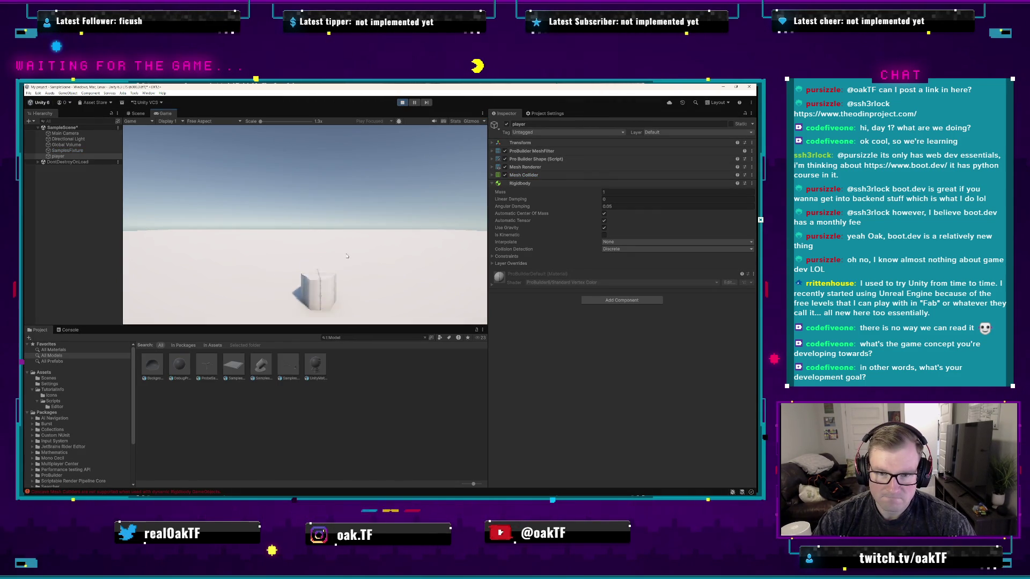
- Stop play mode and expand the player's Mesh Collider settings
{"action": "left_click", "coordinate": [402, 103]}
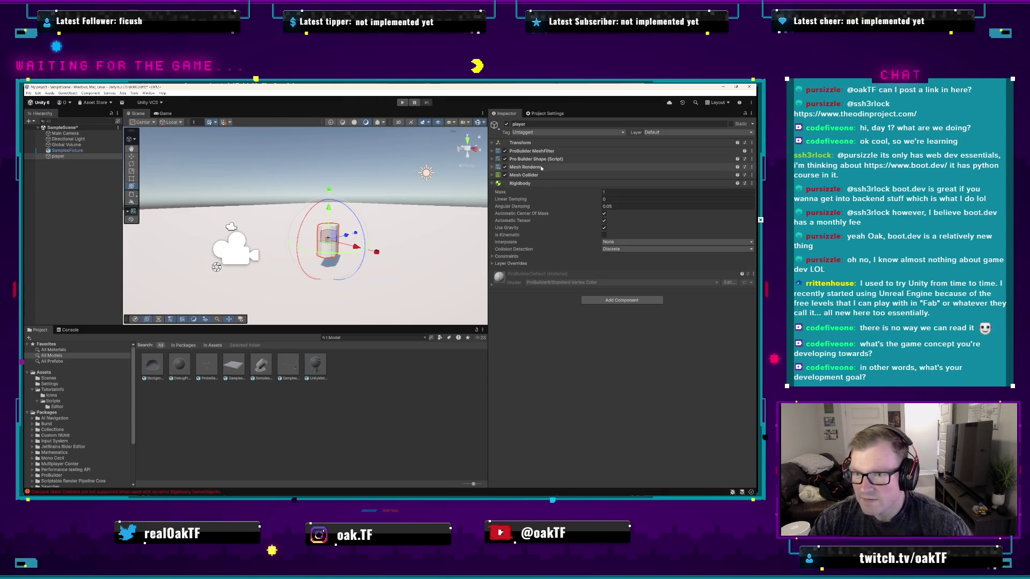
{"action": "left_click", "coordinate": [492, 175]}
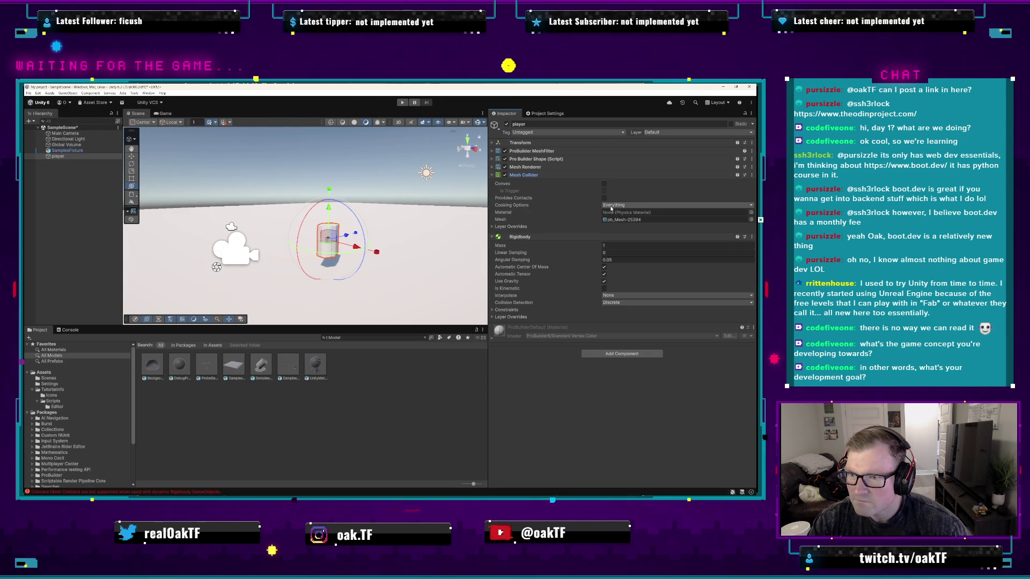
- Browse the Add Component categories through to Physics
{"action": "left_click", "coordinate": [621, 226]}
{"action": "left_click", "coordinate": [622, 354]}
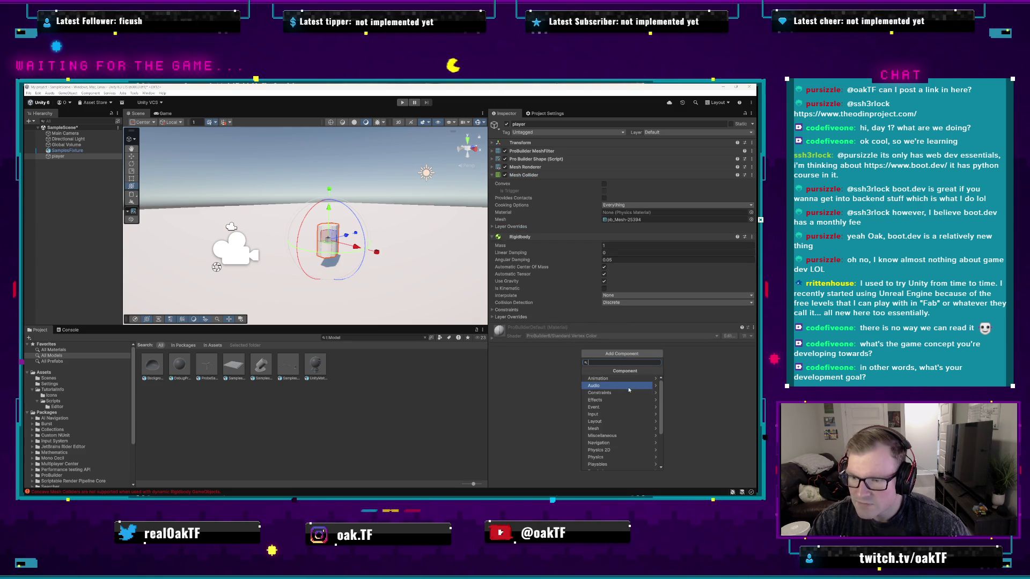
{"action": "left_click", "coordinate": [634, 421]}
{"action": "left_click", "coordinate": [584, 372]}
{"action": "key", "text": "Up"}
{"action": "key", "text": "Up"}
{"action": "key", "text": "Return"}
{"action": "left_click", "coordinate": [584, 371]}
{"action": "left_click", "coordinate": [617, 446]}
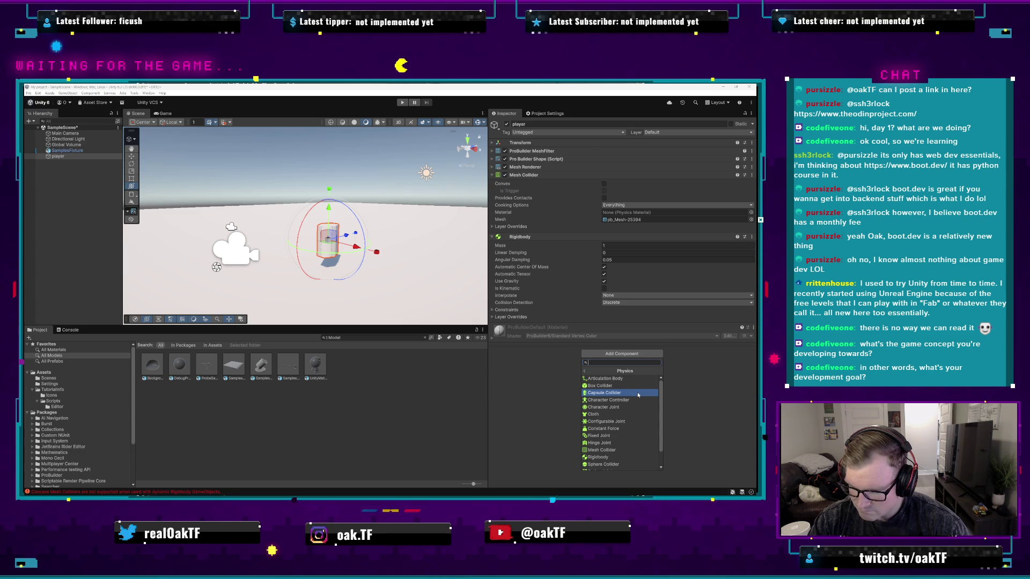
- Add a Capsule Collider to the player, orbit around it, and enter play mode
{"action": "scroll", "coordinate": [638, 395], "scroll_direction": "down", "scroll_amount": 2}
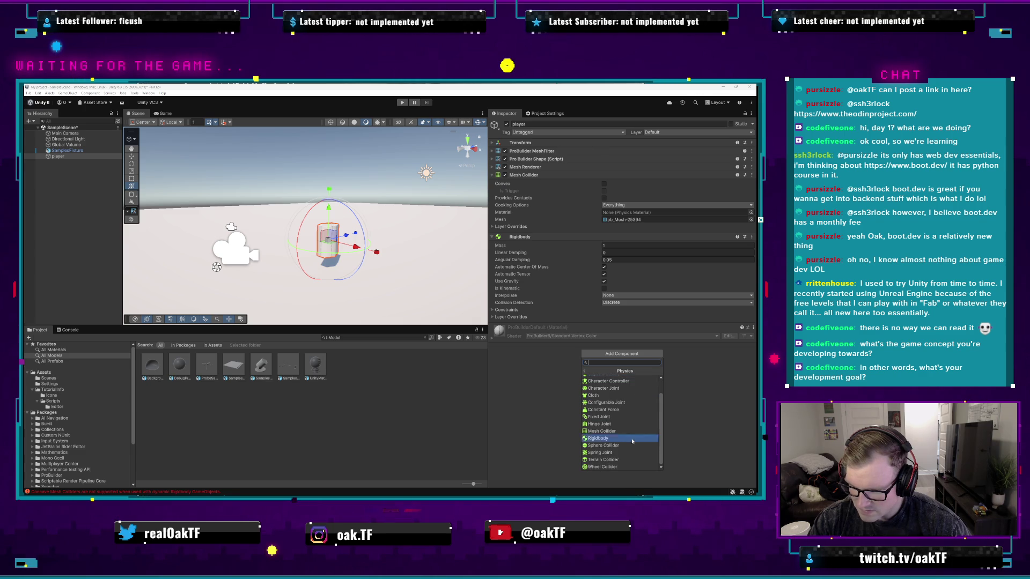
{"action": "scroll", "coordinate": [638, 400], "scroll_direction": "up", "scroll_amount": 2}
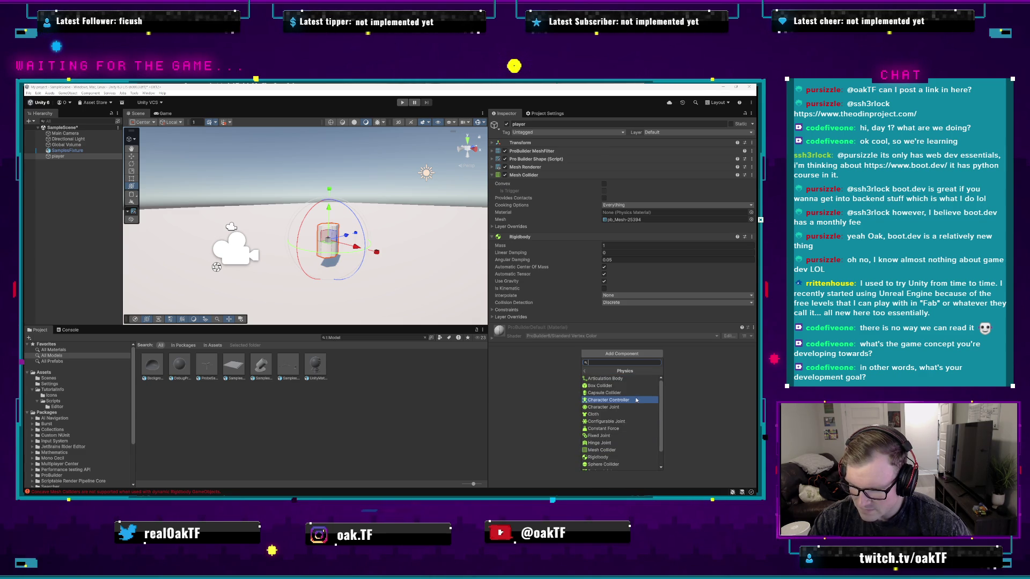
{"action": "left_click", "coordinate": [638, 393]}
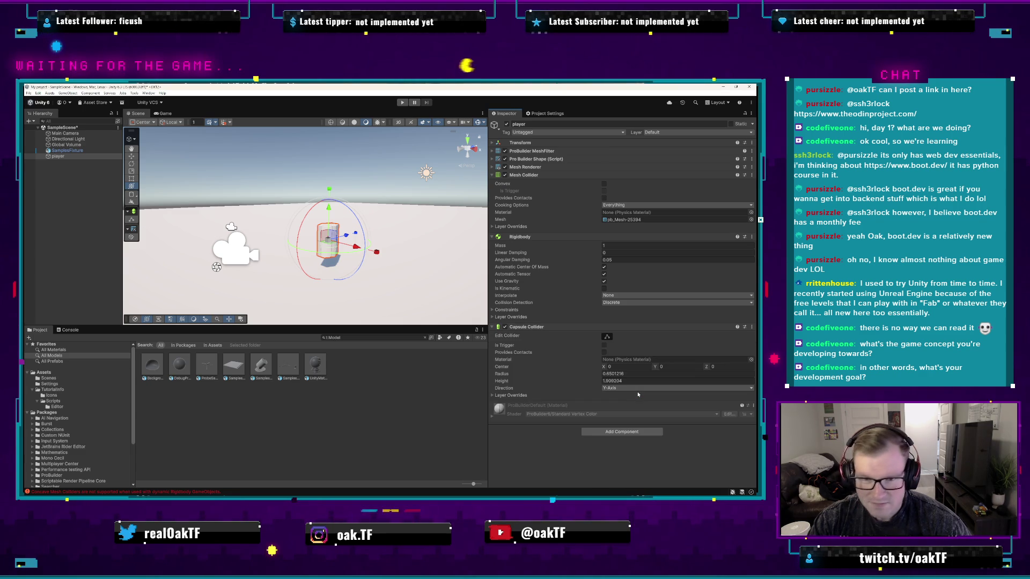
{"action": "mouse_move", "coordinate": [406, 276]}
{"action": "left_mouse_down"}
{"action": "mouse_move", "coordinate": [287, 290]}
{"action": "mouse_move", "coordinate": [386, 282]}
{"action": "left_mouse_up"}
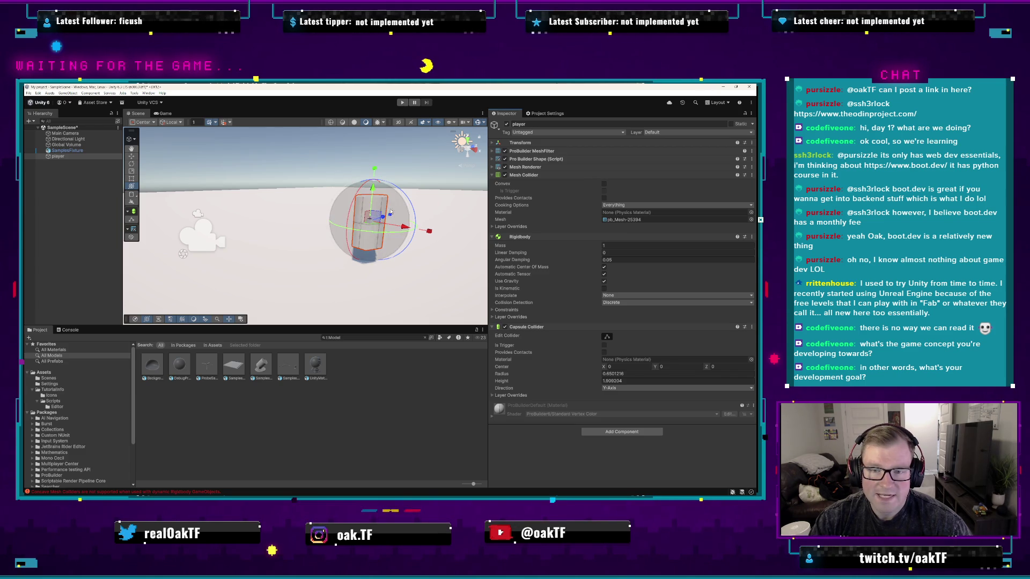
{"action": "left_click", "coordinate": [401, 103]}
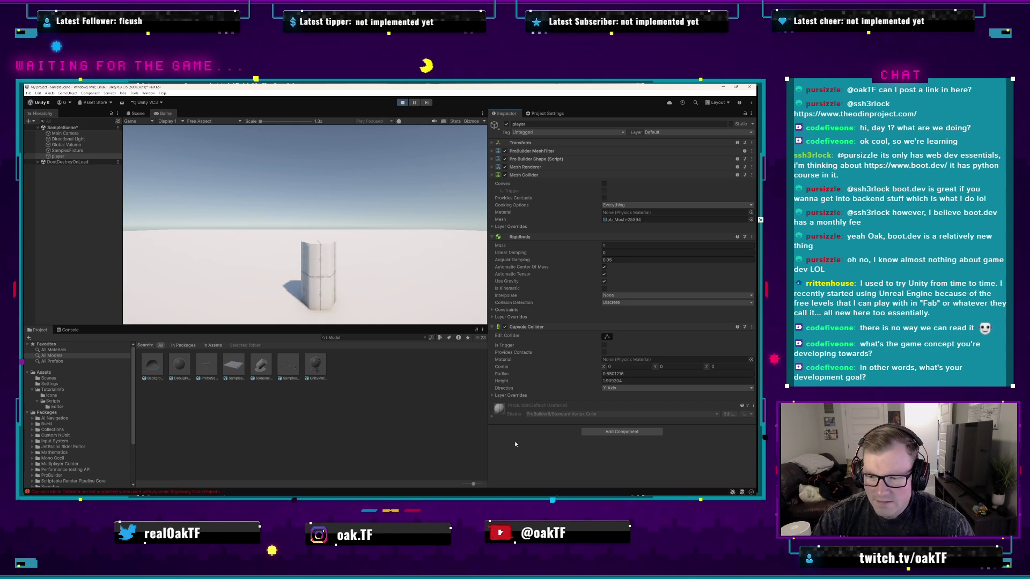
- Stop the game, dismiss the modified-scene prompt without saving, and play again
{"action": "left_click", "coordinate": [426, 380]}
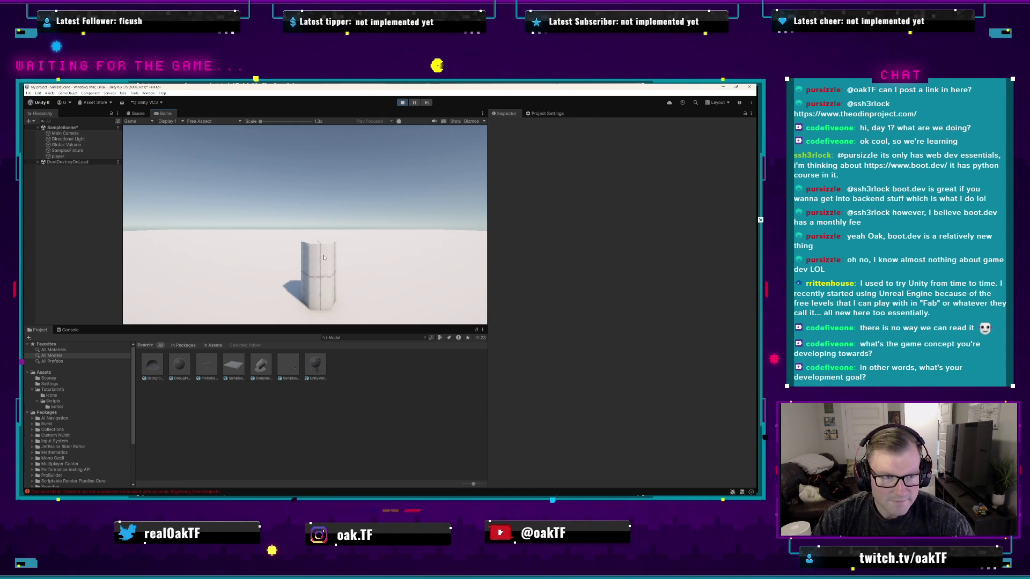
{"action": "key", "text": "ctrl+p"}
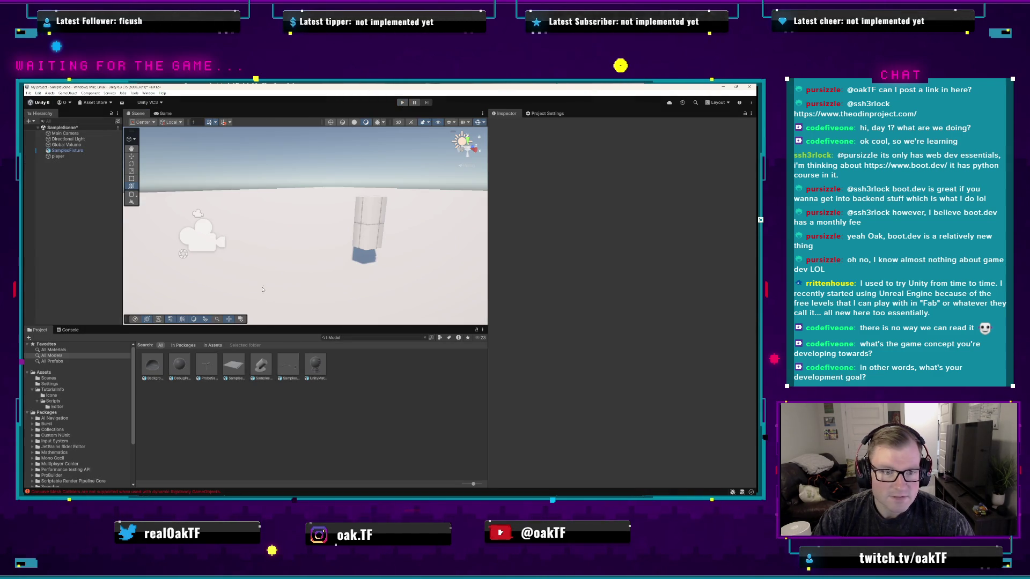
{"action": "key", "text": "ctrl+b"}
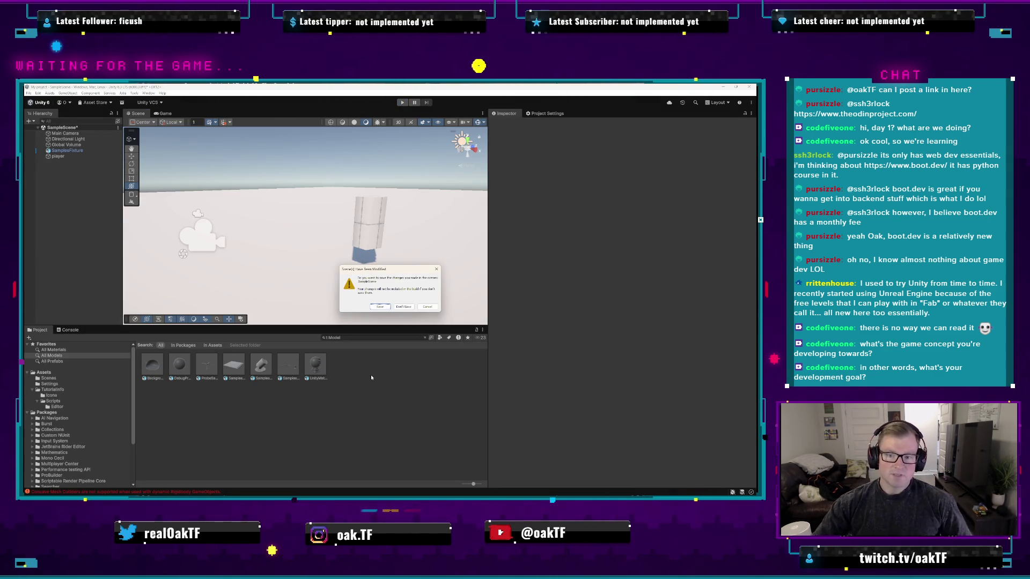
{"action": "left_click", "coordinate": [404, 307]}
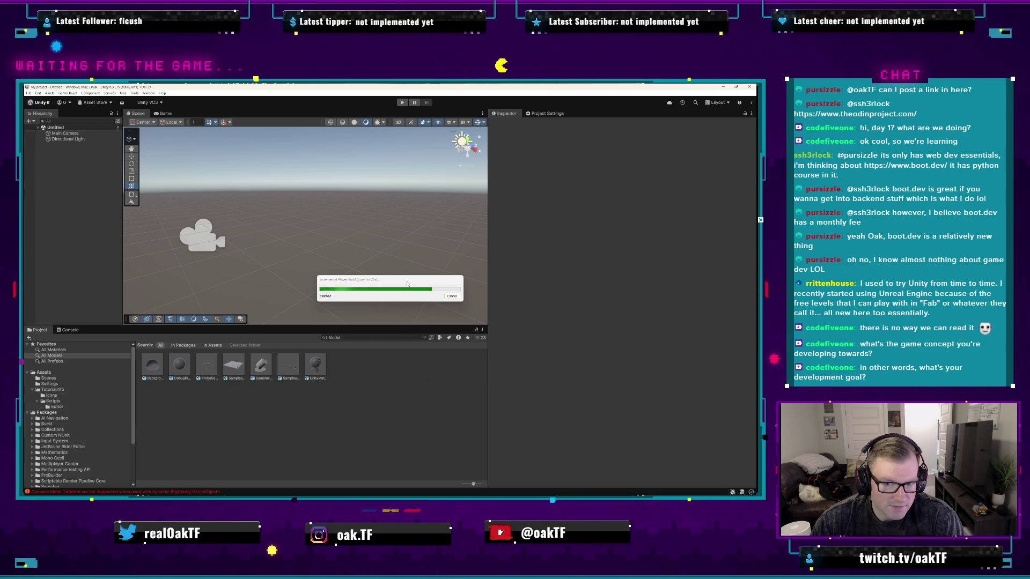
{"action": "left_click", "coordinate": [402, 103]}
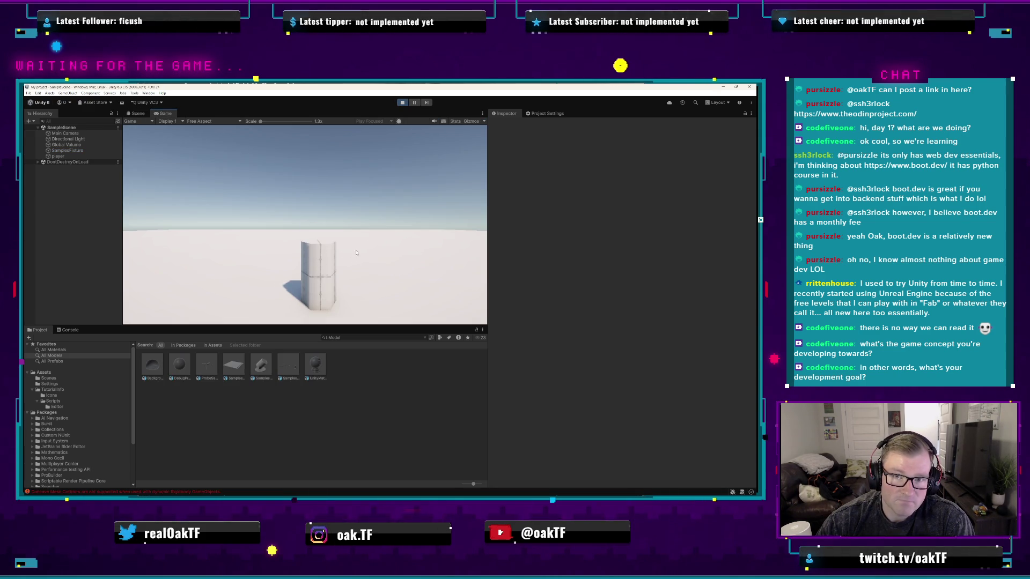
- Stop the game and select the player object in the Hierarchy
{"action": "left_click", "coordinate": [402, 103]}
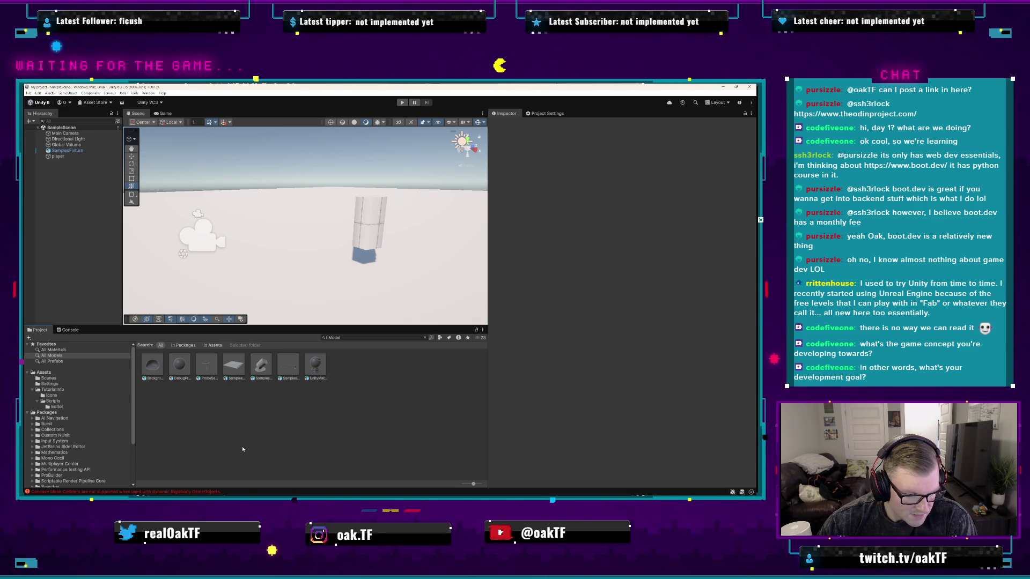
{"action": "left_click", "coordinate": [372, 220]}
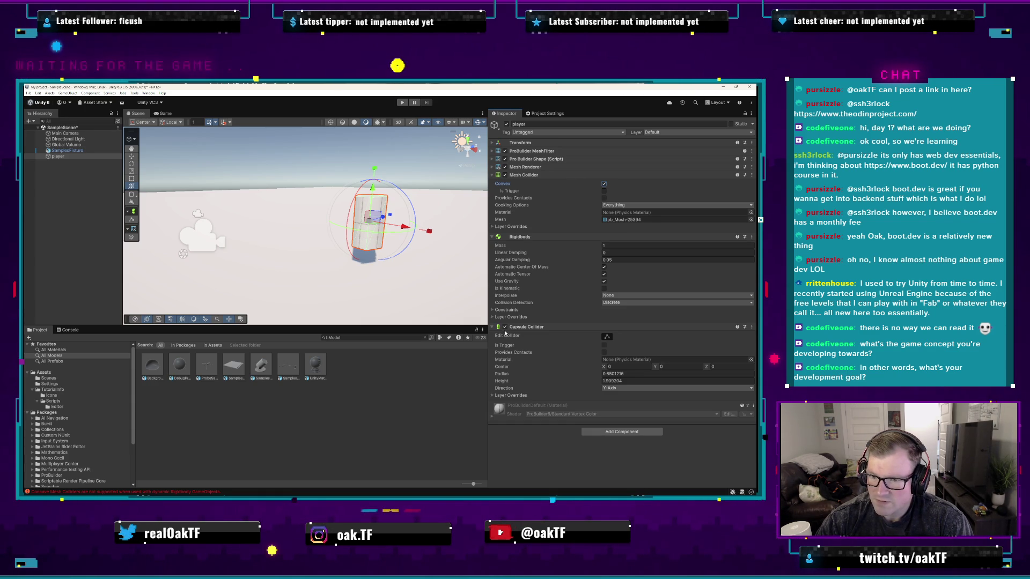
- Remove the Capsule Collider from the player
{"action": "key", "text": "ctrl+p"}
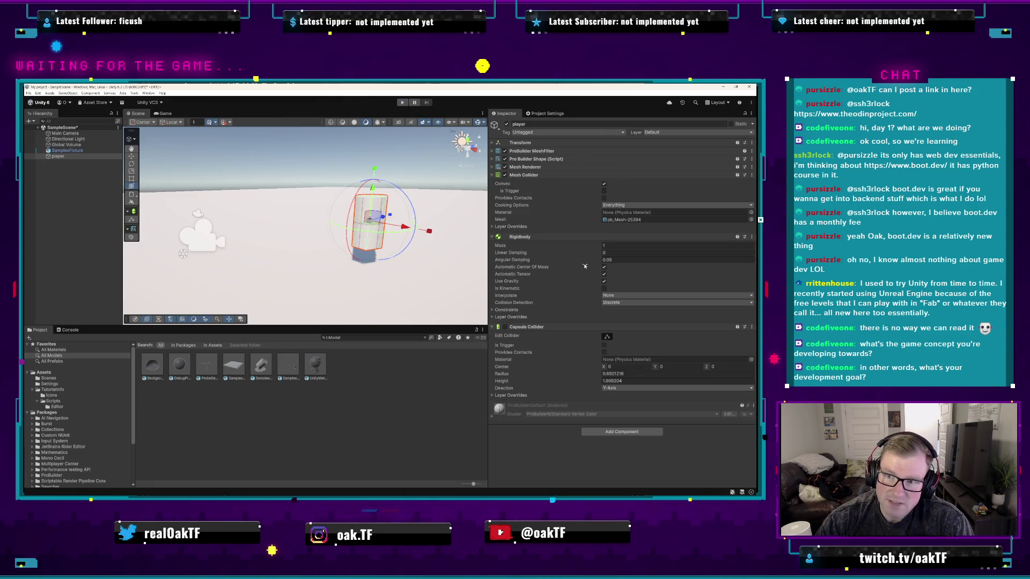
{"action": "left_click", "coordinate": [751, 326]}
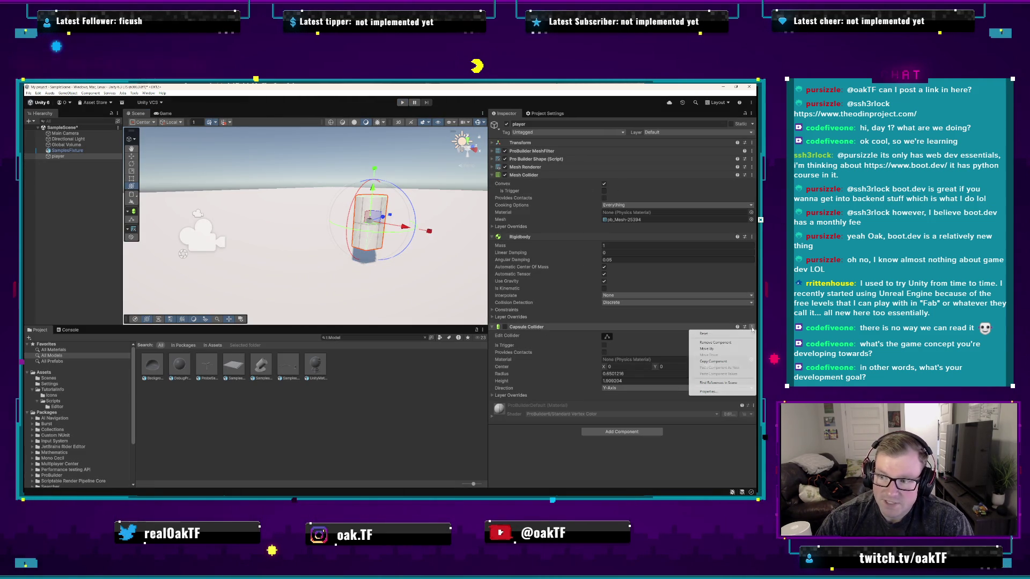
{"action": "left_click", "coordinate": [707, 343]}
{"action": "left_click", "coordinate": [412, 264]}
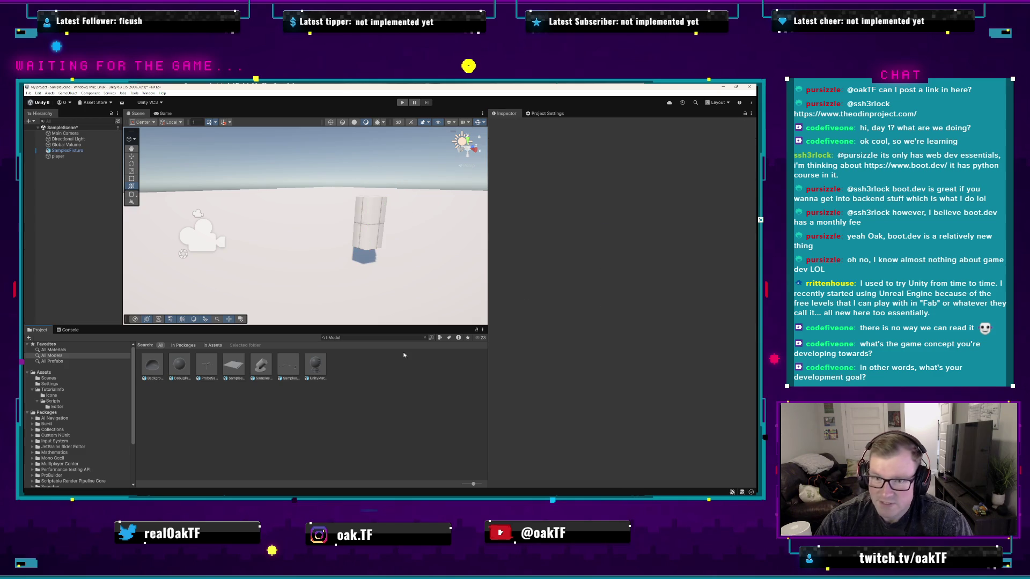
- Test without the capsule, save the scene with Ctrl+S, and test again
{"action": "key", "text": "ctrl+p"}
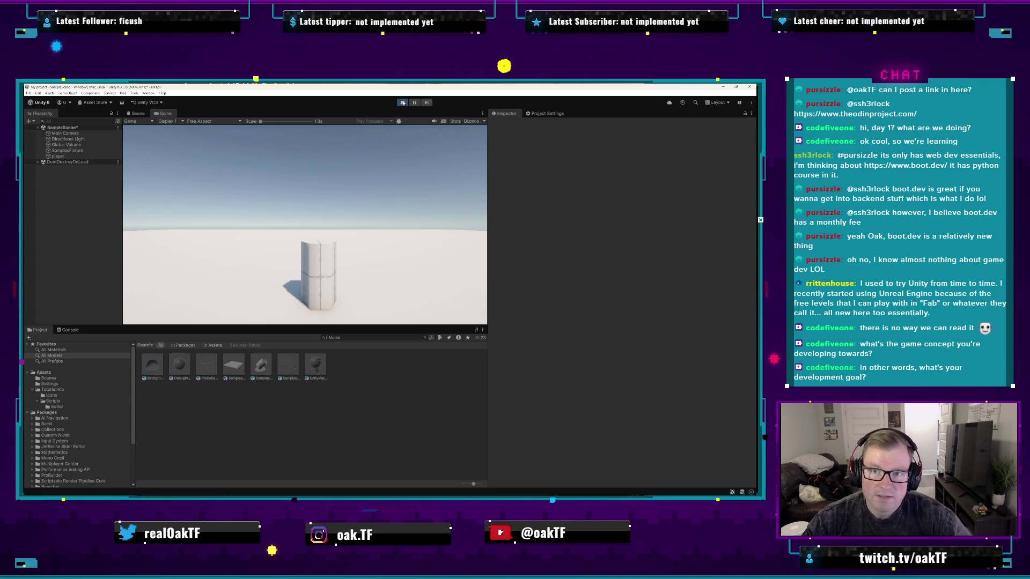
{"action": "key", "text": "ctrl+p"}
{"action": "key", "text": "ctrl+s"}
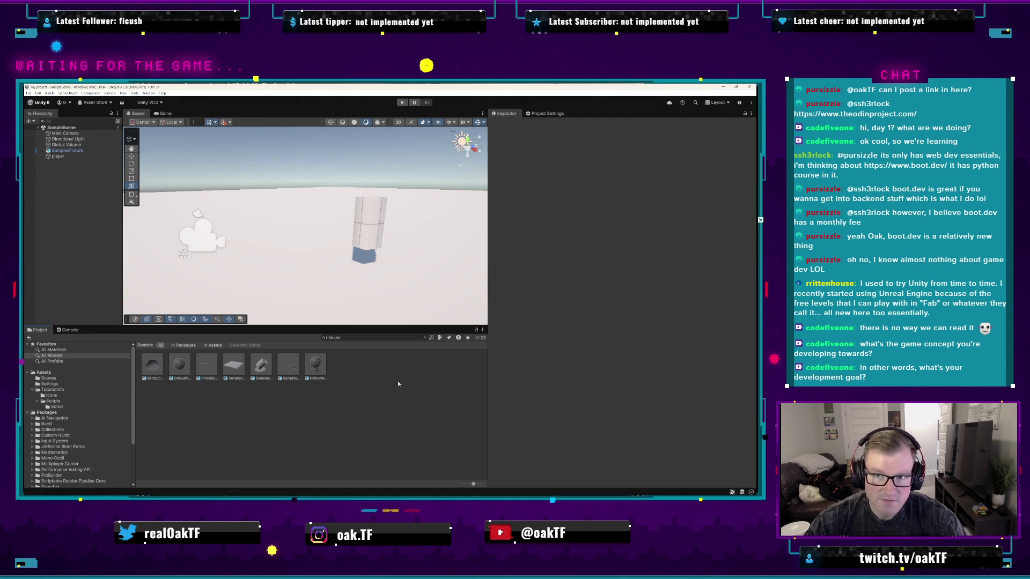
{"action": "left_click", "coordinate": [402, 104]}
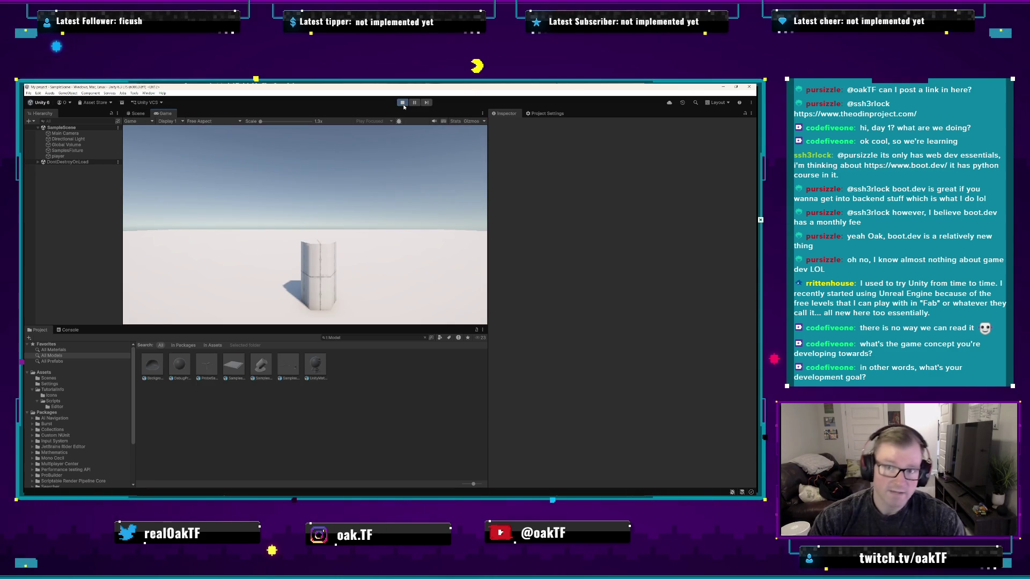
{"action": "left_click", "coordinate": [402, 103]}
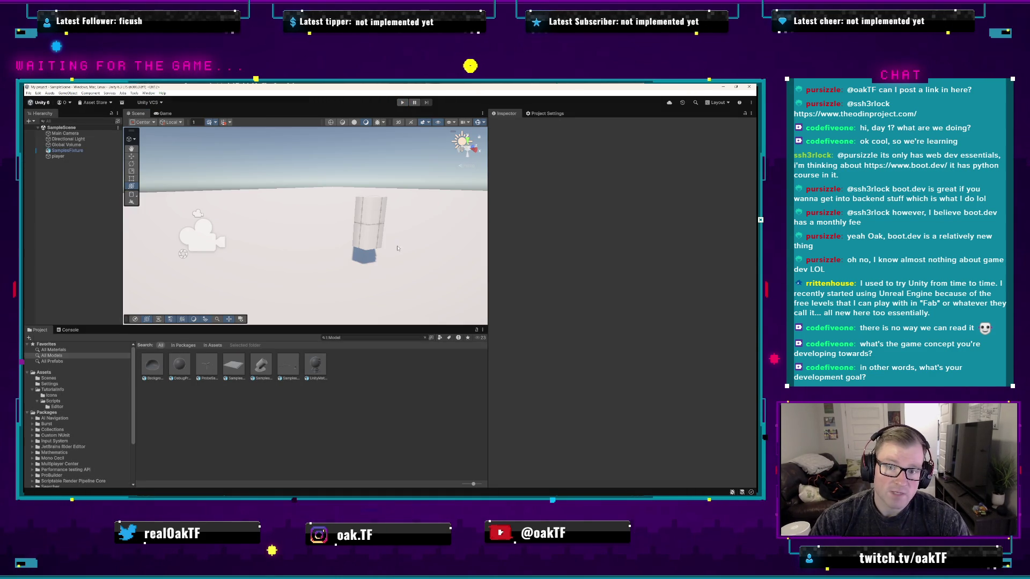
- Add a Player Input component to the player from the Input category
{"action": "left_click", "coordinate": [369, 227]}
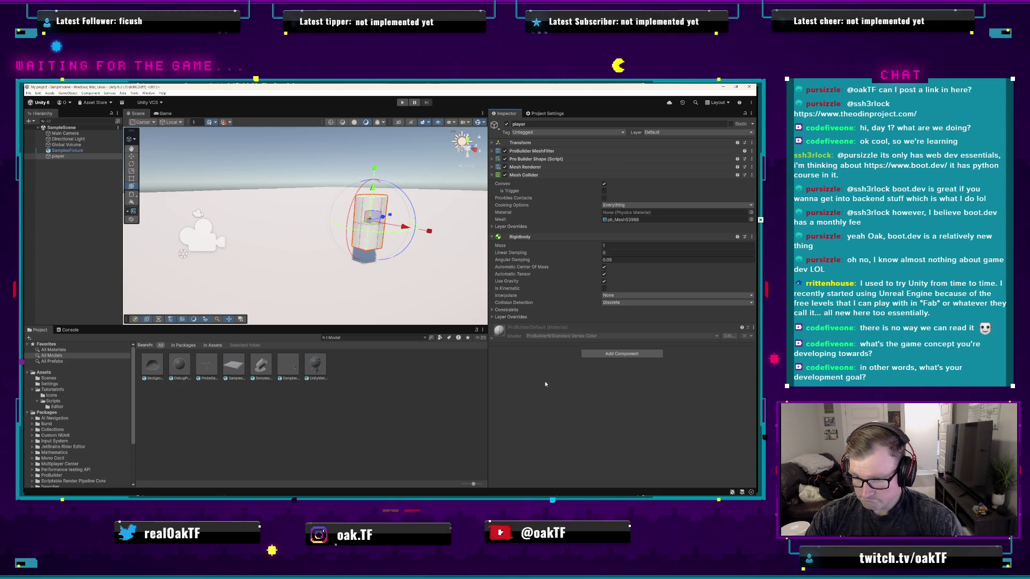
{"action": "left_click", "coordinate": [622, 353]}
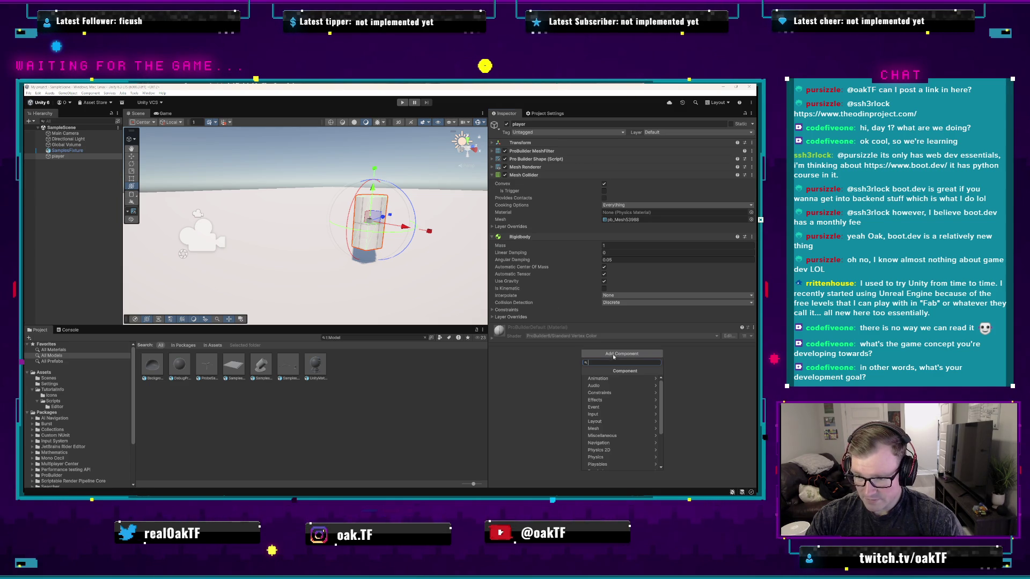
{"action": "left_click", "coordinate": [643, 418]}
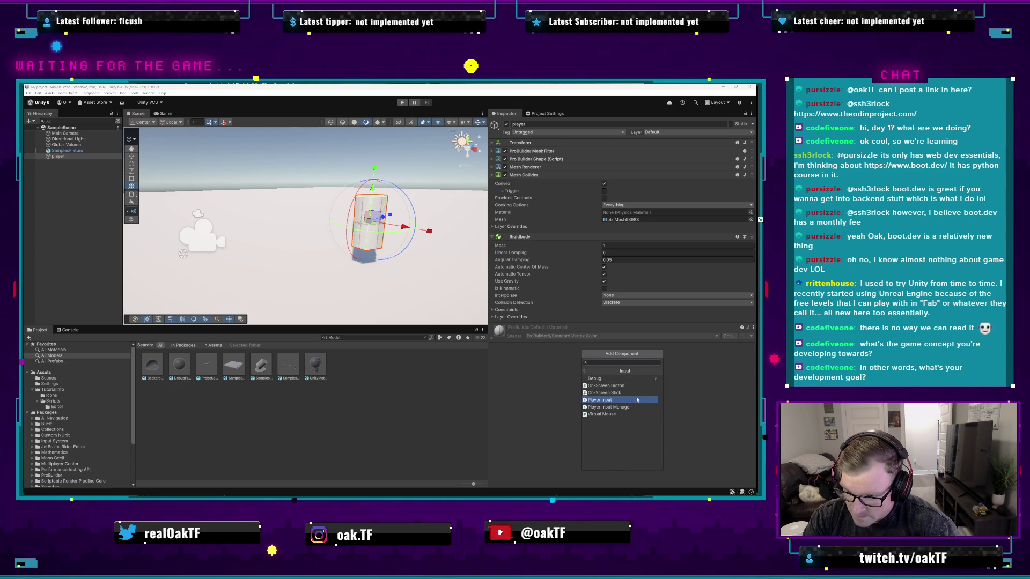
{"action": "left_click", "coordinate": [639, 401]}
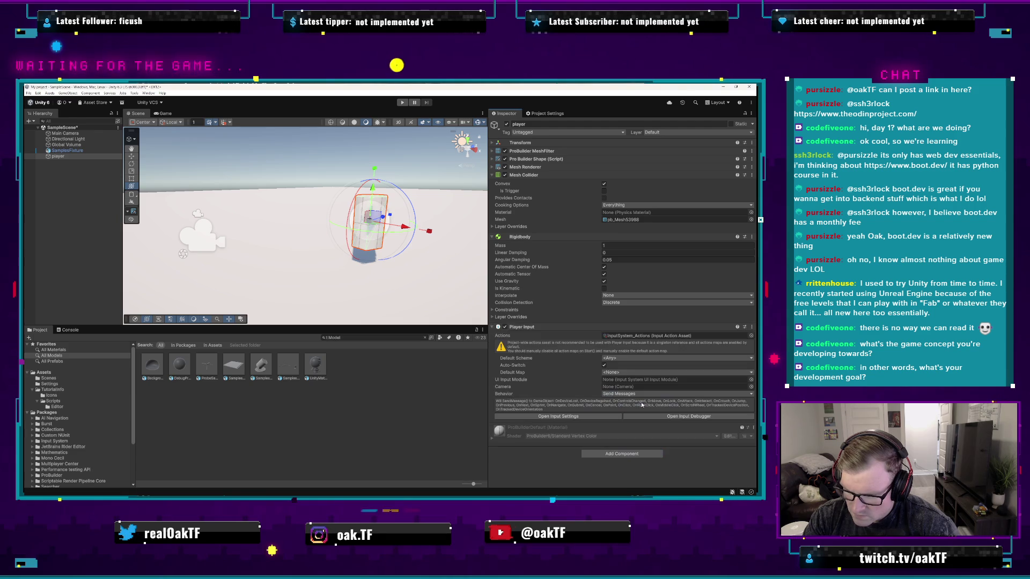
{"action": "mouse_move", "coordinate": [581, 359]}
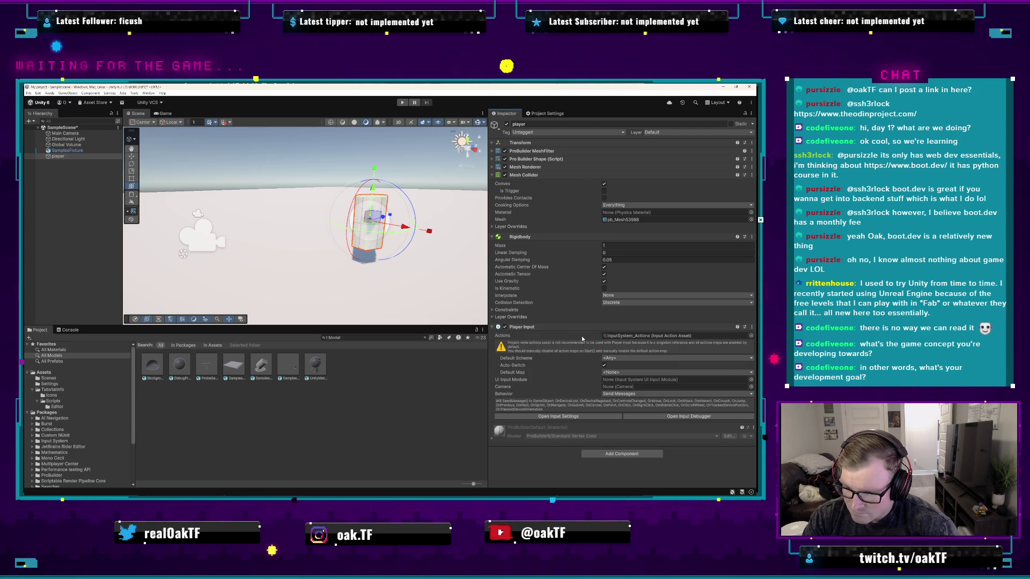
- Set Default Scheme to Keyboard&Mouse and Default Map to Player
{"action": "left_click", "coordinate": [622, 358]}
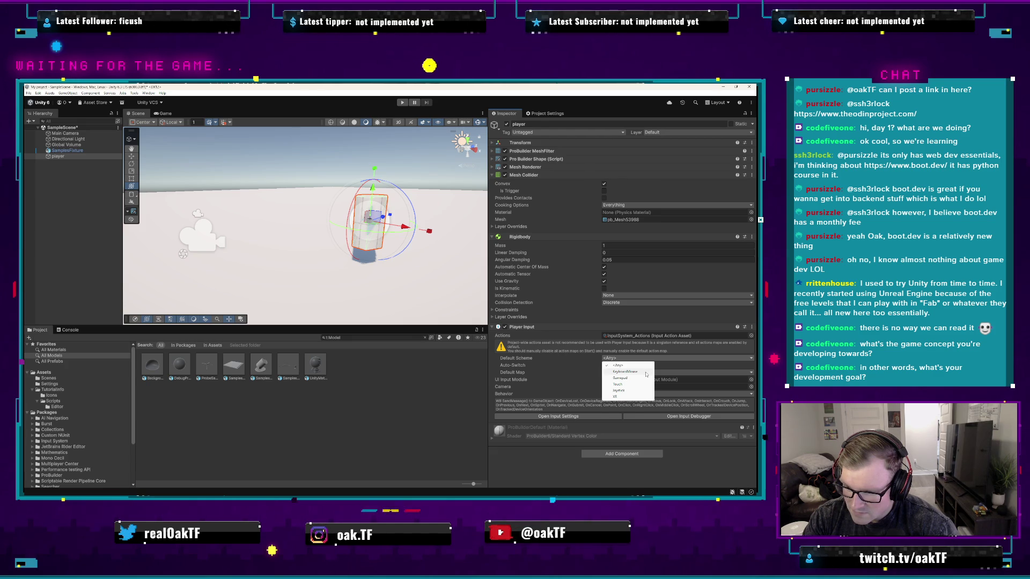
{"action": "left_click", "coordinate": [645, 372]}
{"action": "left_click", "coordinate": [617, 373]}
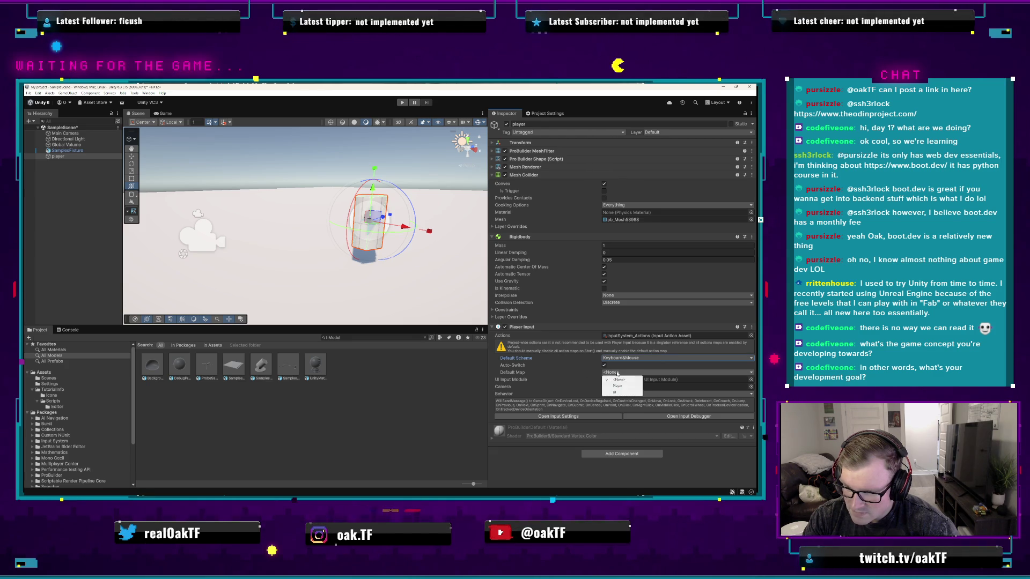
{"action": "left_click", "coordinate": [623, 387]}
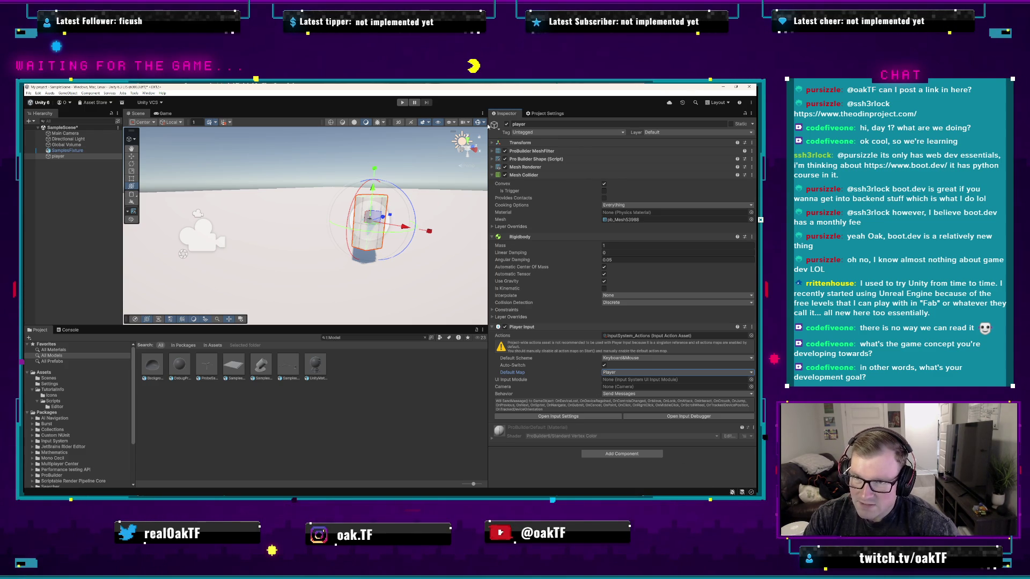
- Run a brief play-mode test, show the Console, and reselect the player
{"action": "left_click", "coordinate": [451, 219]}
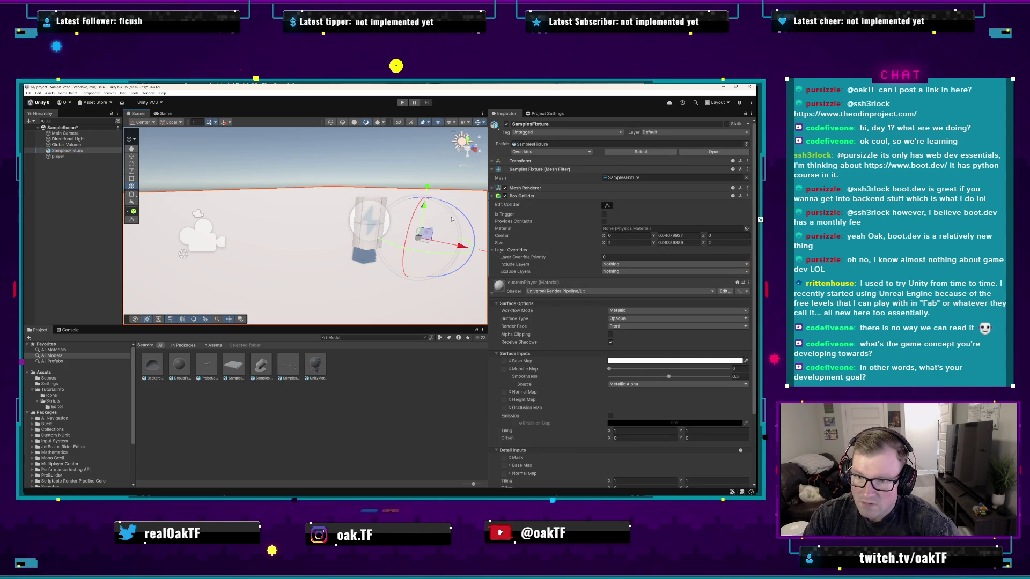
{"action": "left_click", "coordinate": [401, 102]}
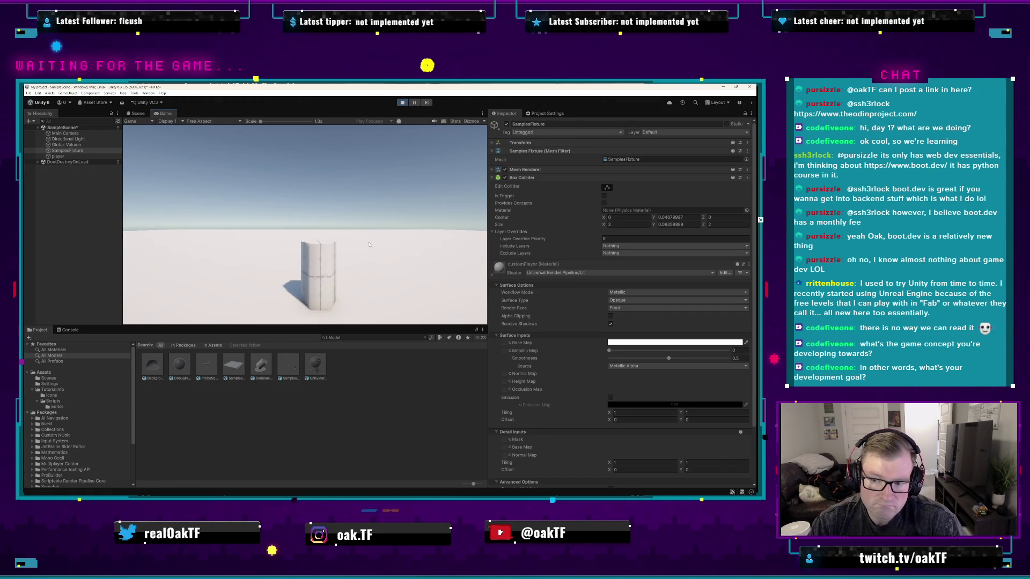
{"action": "left_click", "coordinate": [70, 330]}
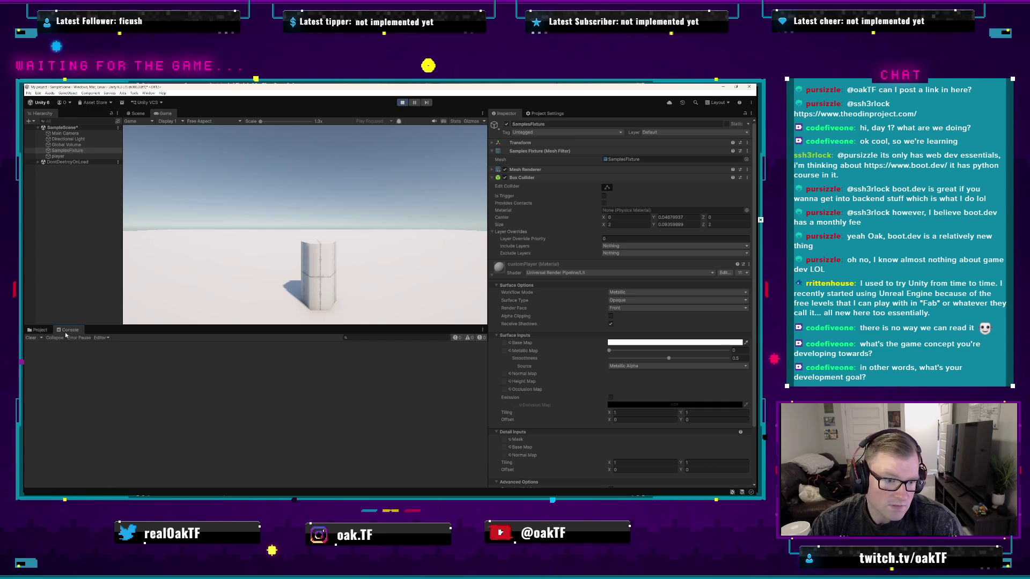
{"action": "key", "text": "ctrl+p"}
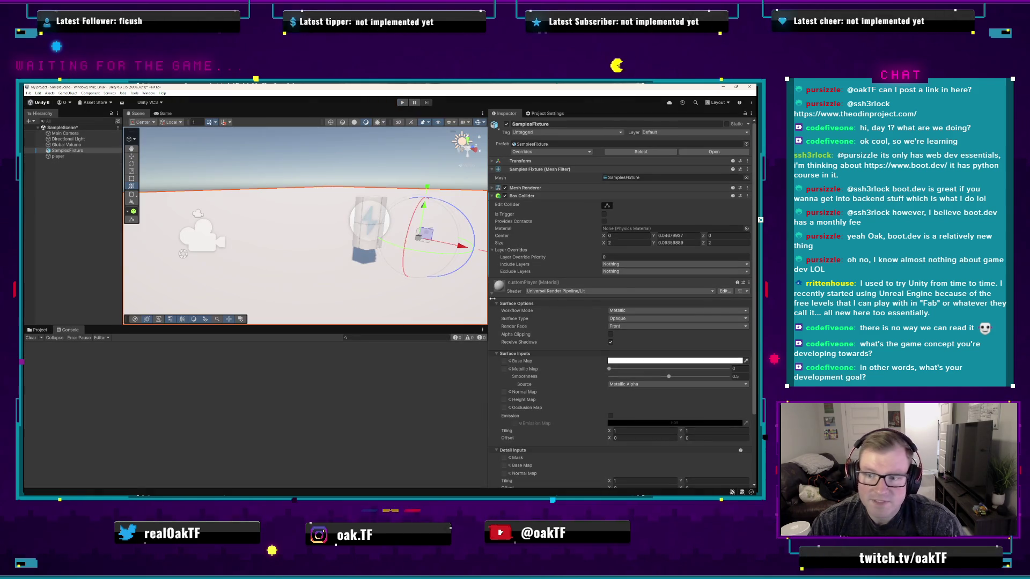
{"action": "left_click", "coordinate": [367, 243]}
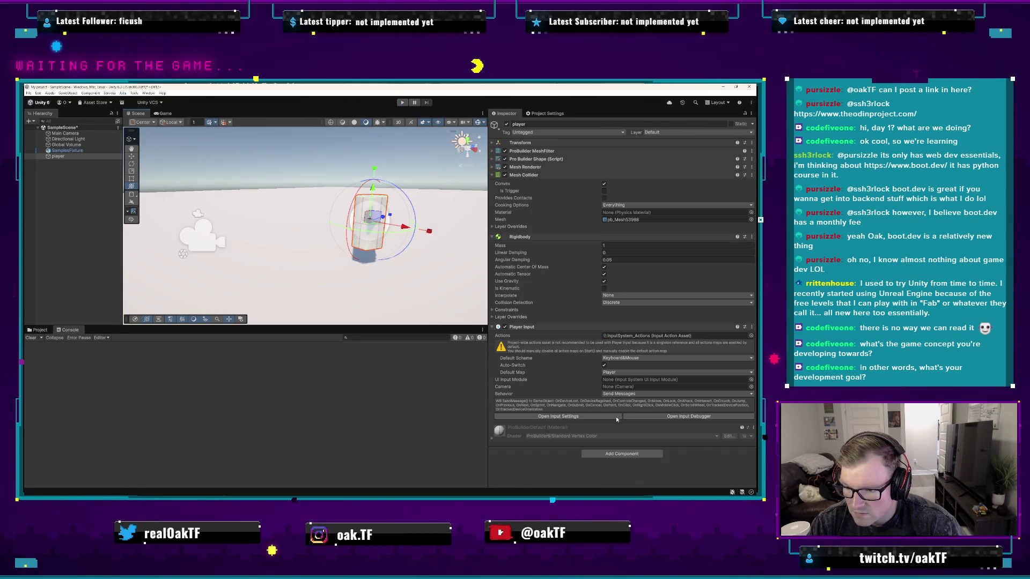
{"action": "left_click", "coordinate": [657, 416]}
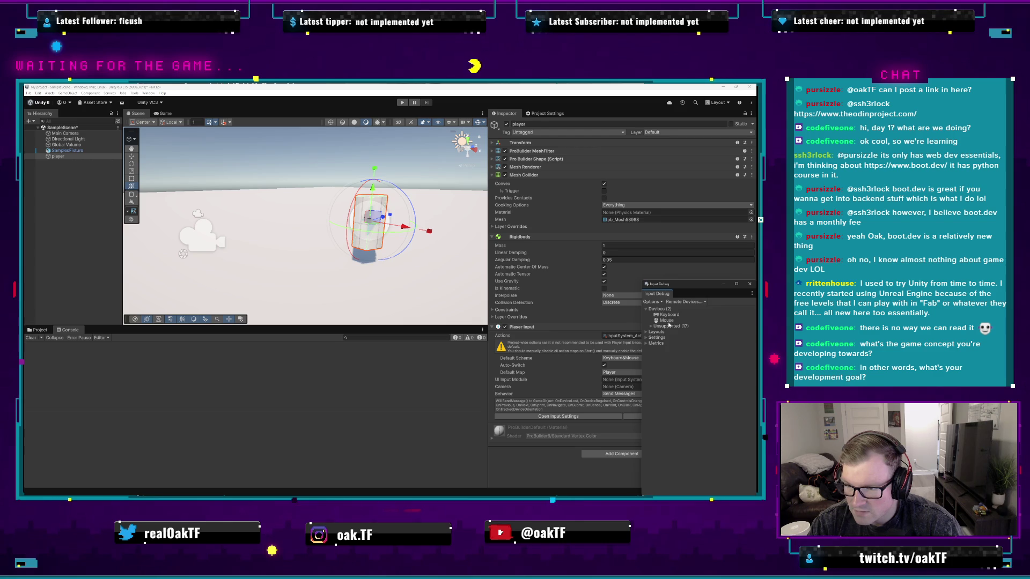
{"action": "left_click", "coordinate": [652, 326]}
{"action": "left_click", "coordinate": [652, 326]}
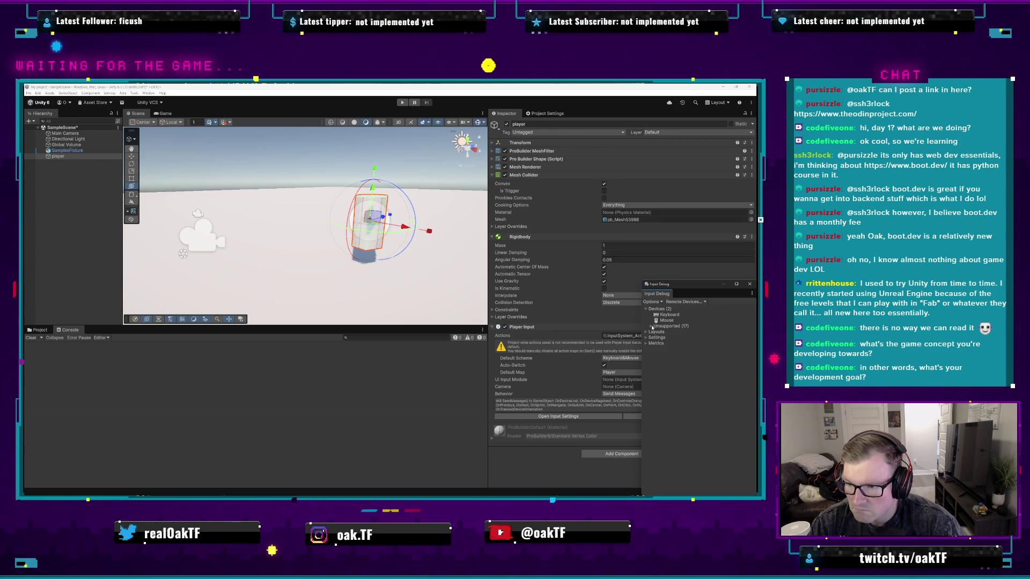
{"action": "left_click", "coordinate": [646, 332]}
{"action": "left_click", "coordinate": [646, 332]}
{"action": "left_click", "coordinate": [646, 332]}
{"action": "left_click", "coordinate": [651, 302]}
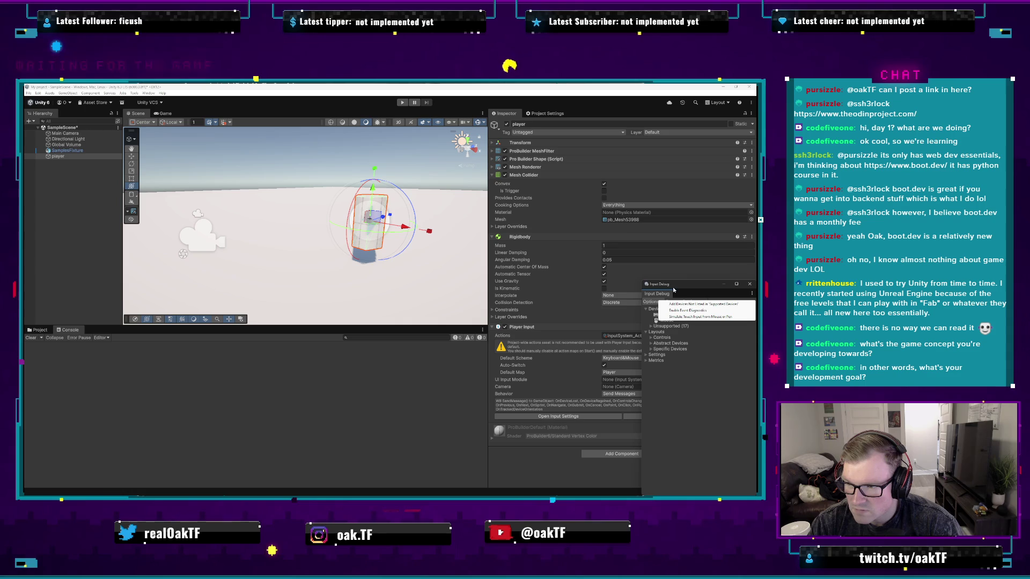
{"action": "left_click", "coordinate": [691, 291]}
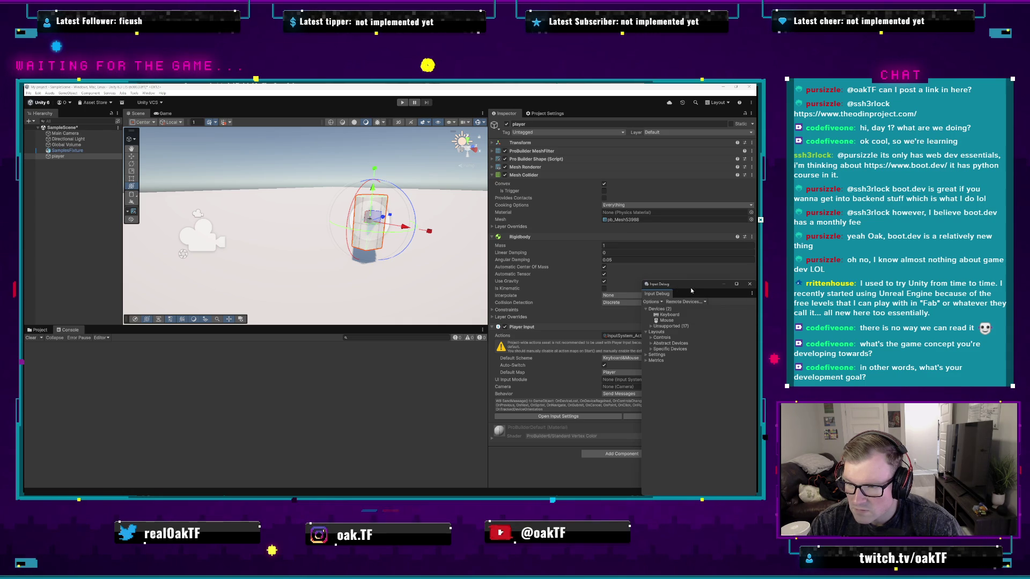
{"action": "left_click", "coordinate": [647, 360]}
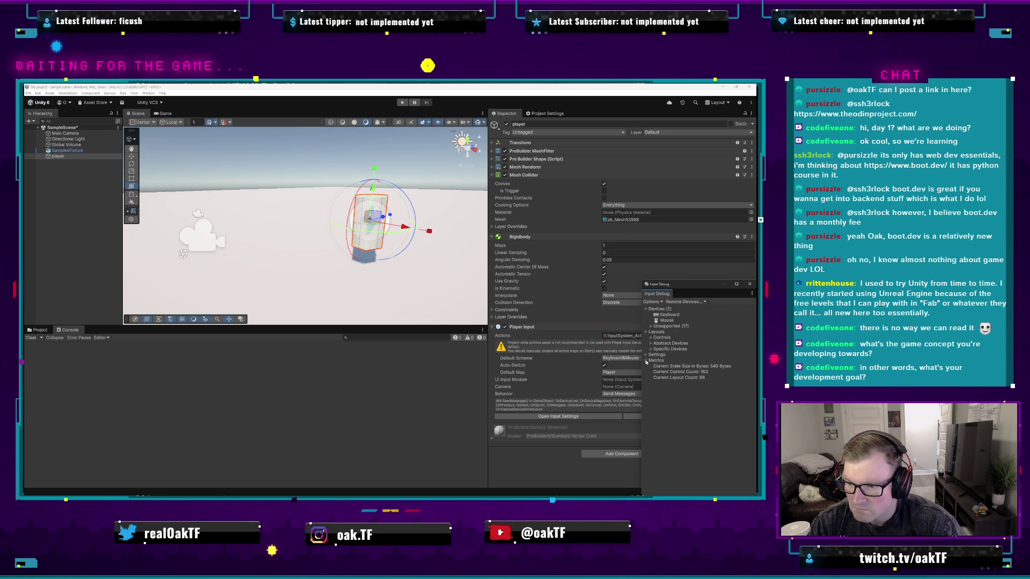
{"action": "left_click", "coordinate": [646, 361]}
{"action": "left_click", "coordinate": [668, 315]}
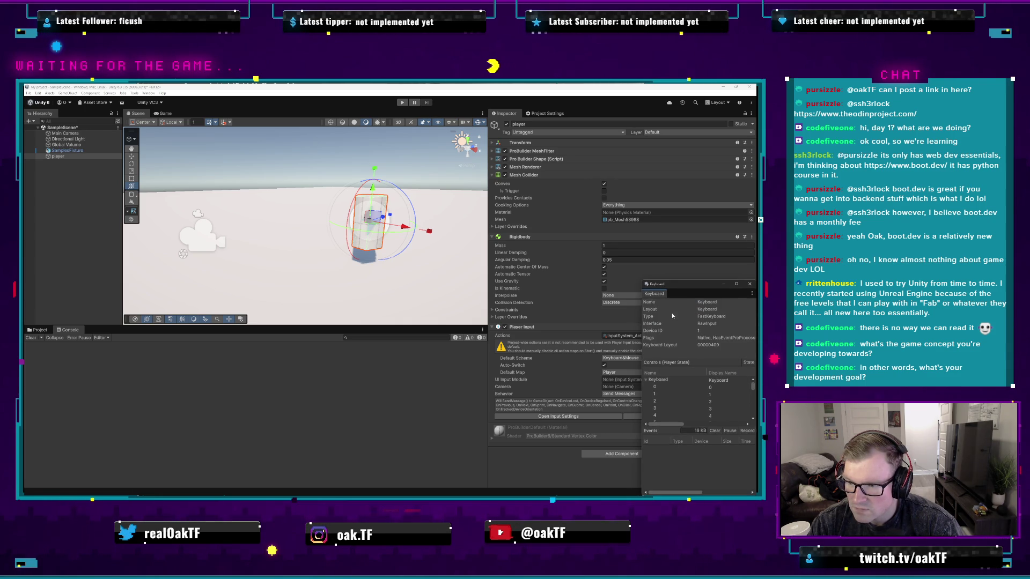
{"action": "double_click", "coordinate": [670, 315]}
{"action": "left_click_drag", "start_coordinate": [685, 278], "coordinate": [611, 207]}
{"action": "left_click_drag", "start_coordinate": [670, 303], "coordinate": [741, 285]}
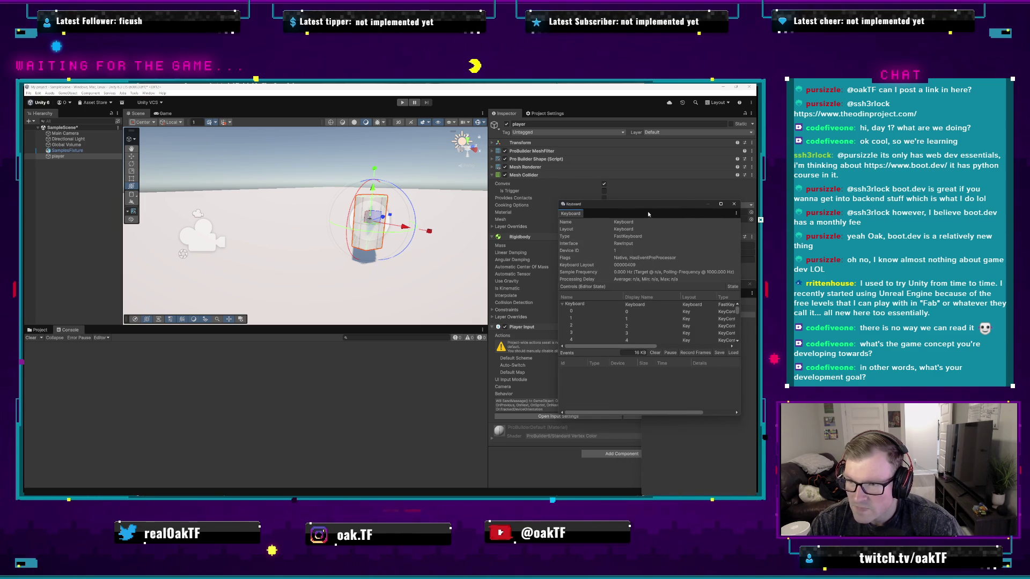
{"action": "key", "text": "ctrl+p"}
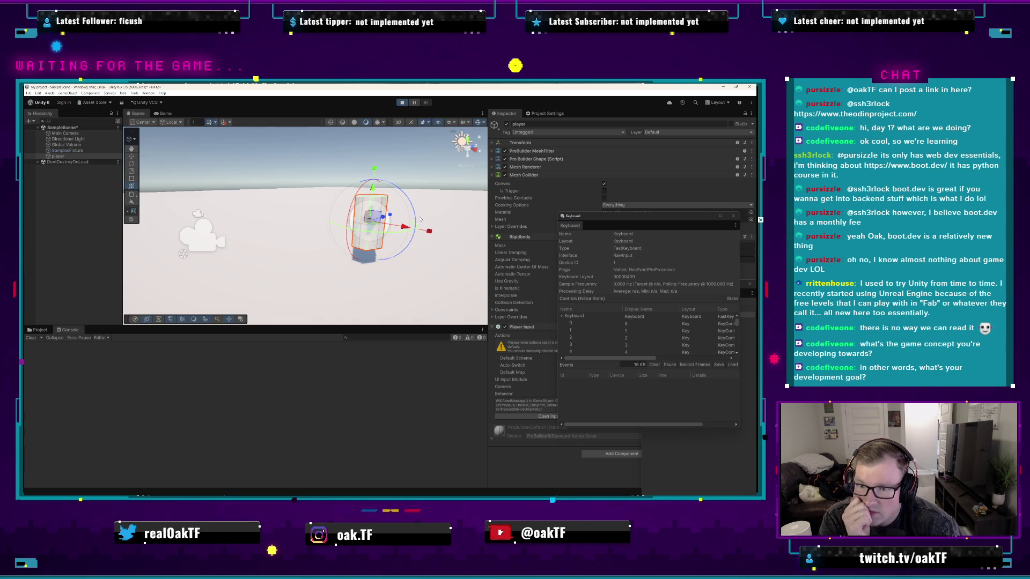
{"action": "key", "text": "a"}
{"action": "key", "text": "w"}
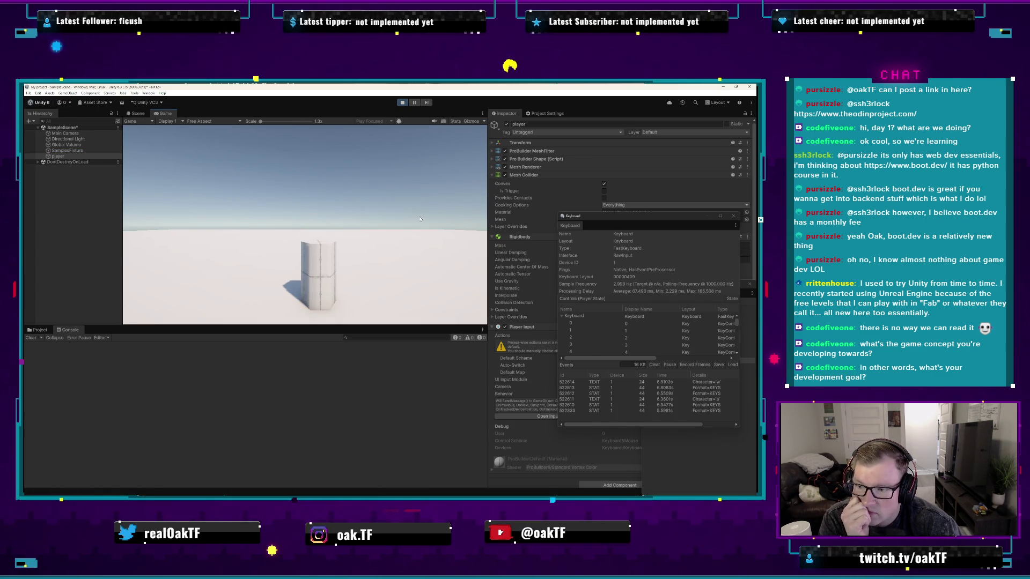
{"action": "key", "text": "d"}
{"action": "key", "text": "s"}
{"action": "key", "text": "w"}
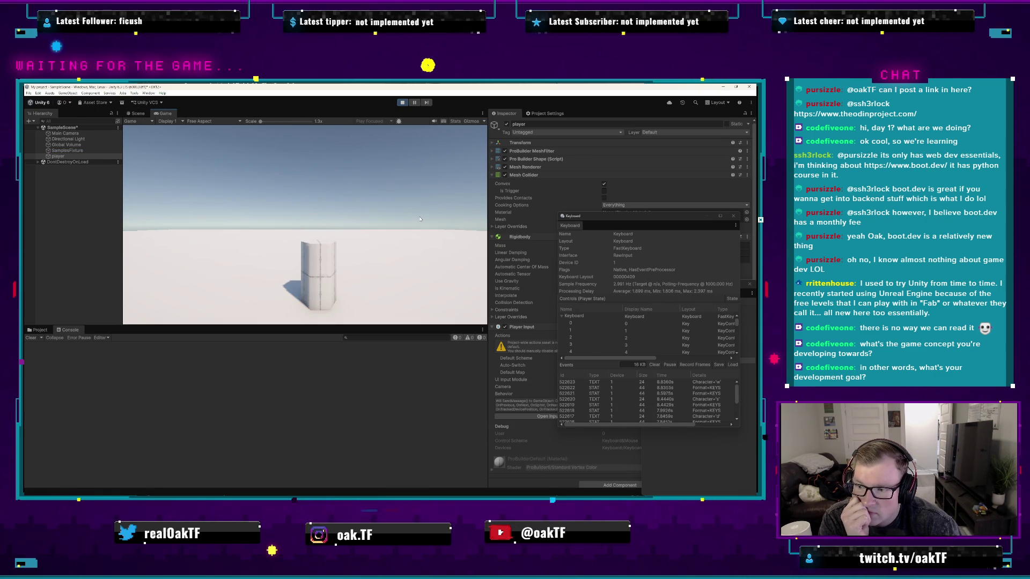
{"action": "key", "text": "d"}
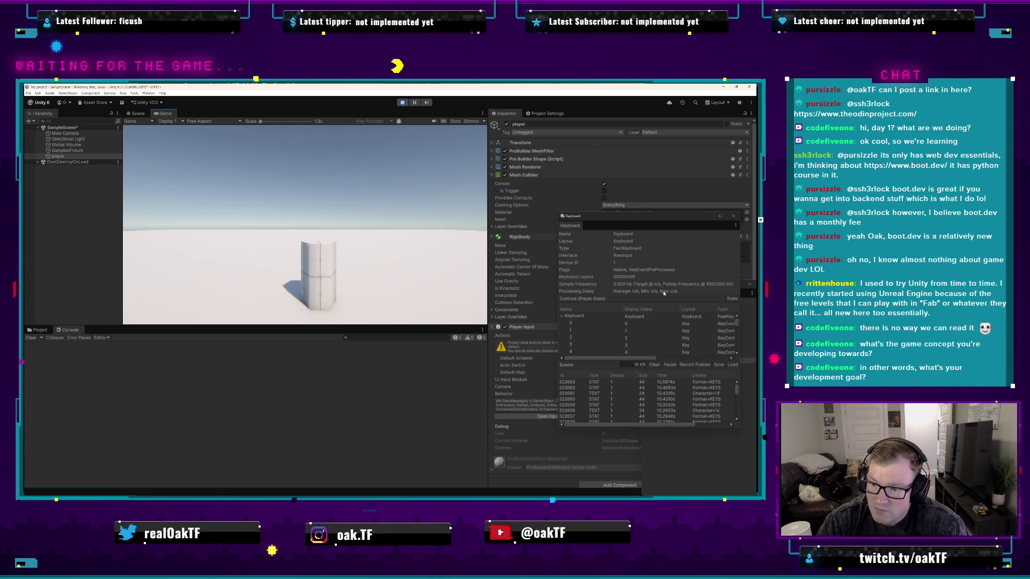
{"action": "left_click", "coordinate": [695, 293]}
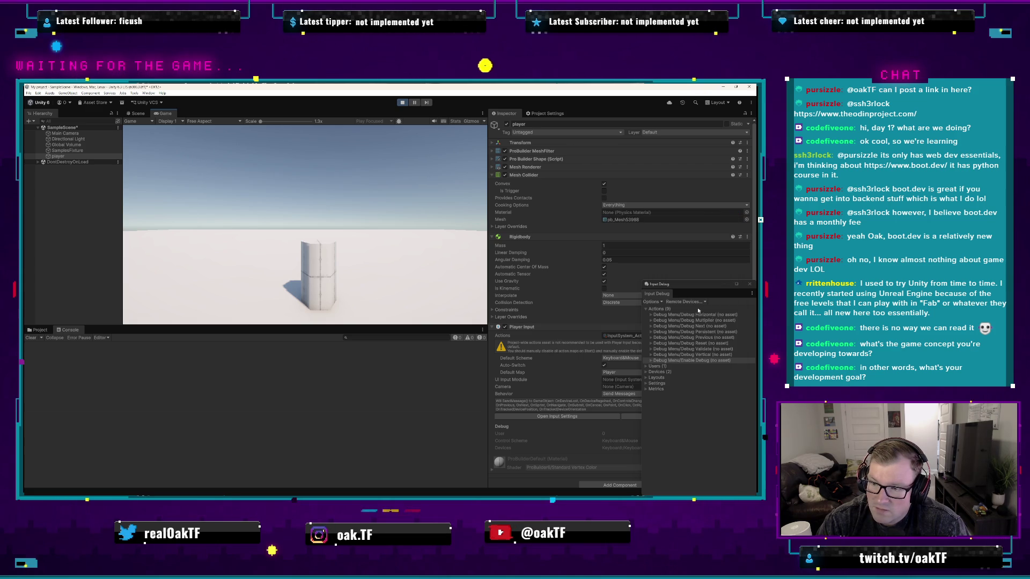
{"action": "left_click", "coordinate": [750, 284]}
{"action": "left_click", "coordinate": [402, 102]}
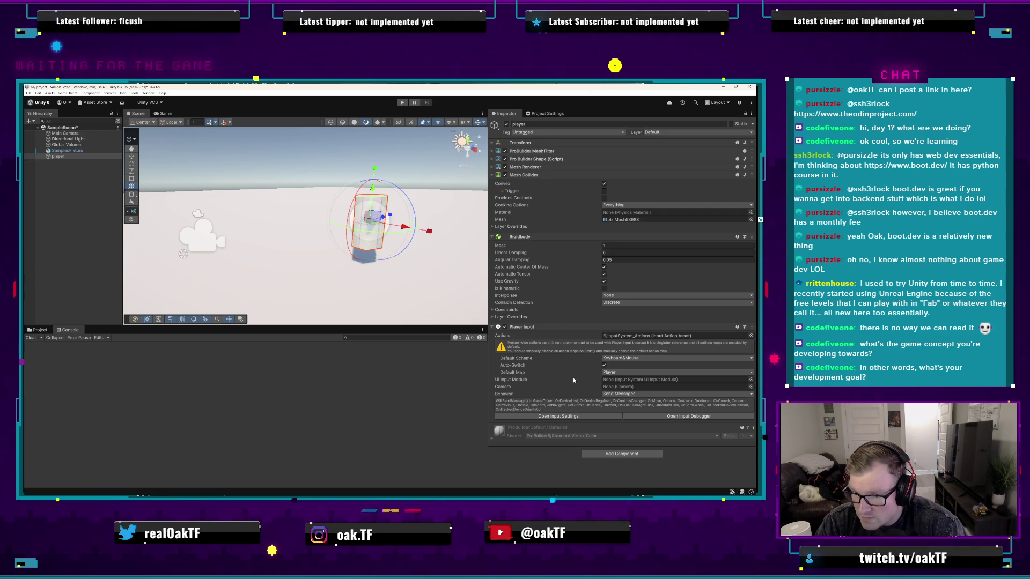
{"action": "left_click", "coordinate": [565, 418]}
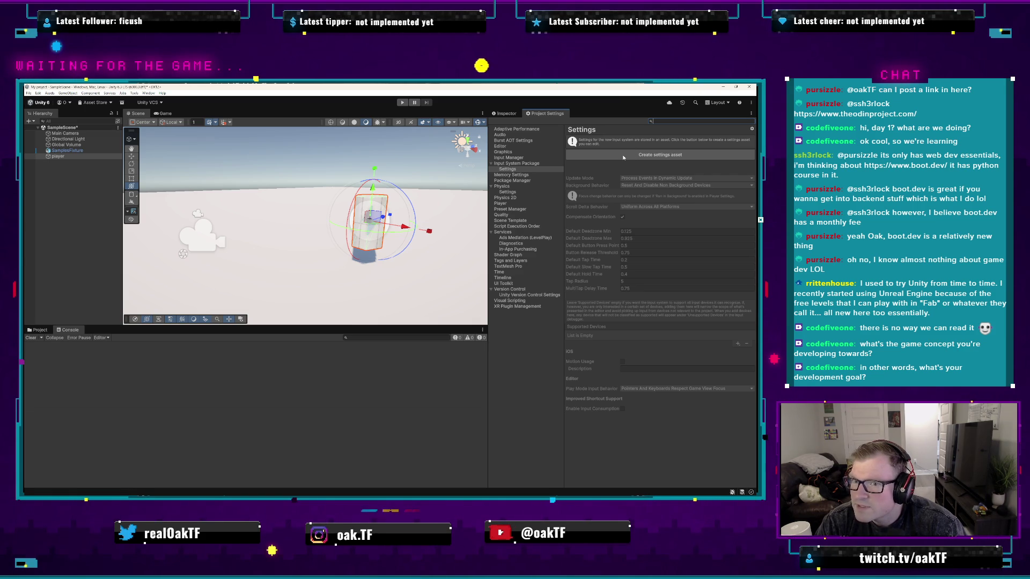
{"action": "left_click", "coordinate": [623, 156]}
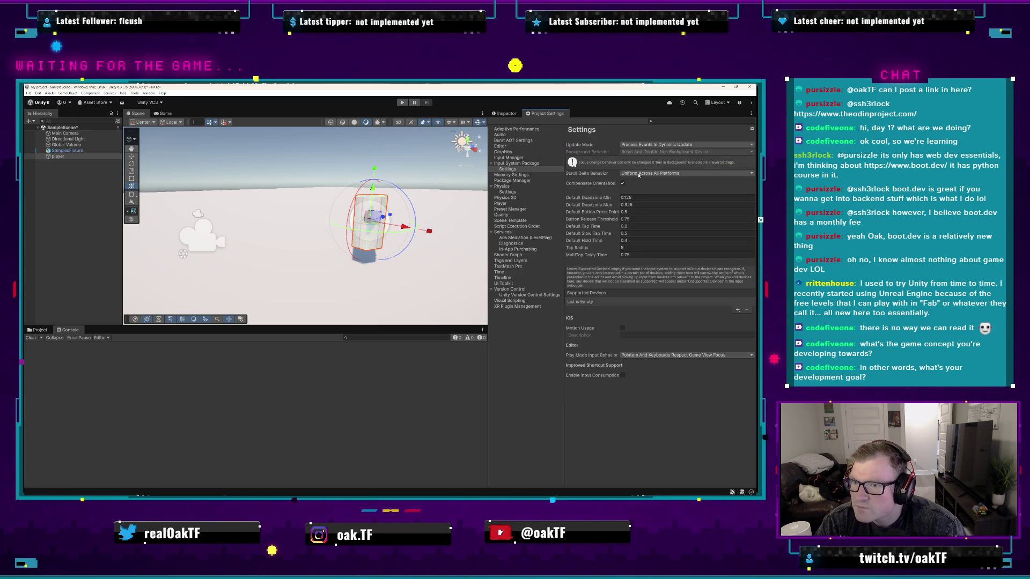
{"action": "left_click", "coordinate": [641, 174]}
{"action": "left_click", "coordinate": [608, 250]}
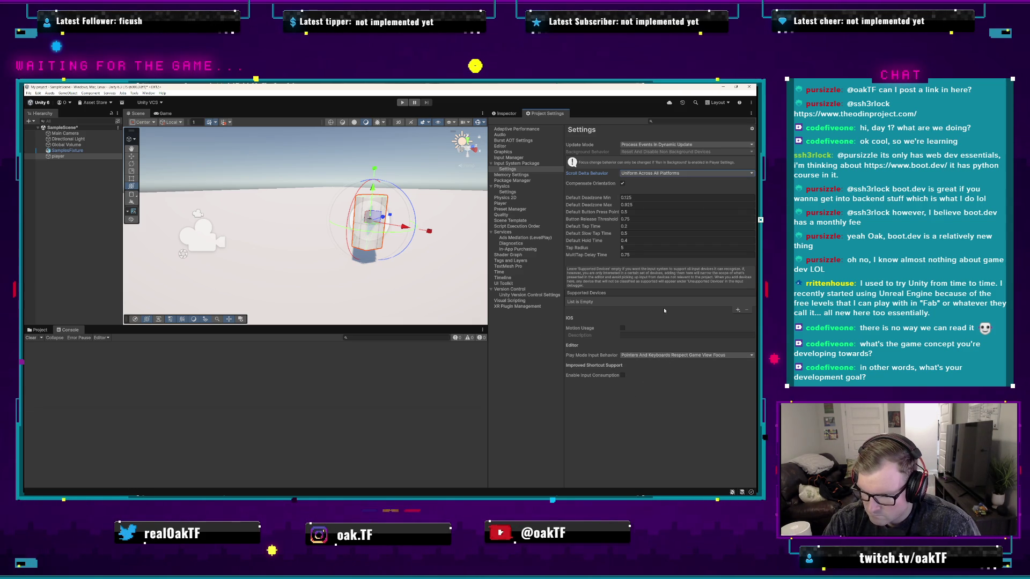
{"action": "left_click", "coordinate": [621, 328]}
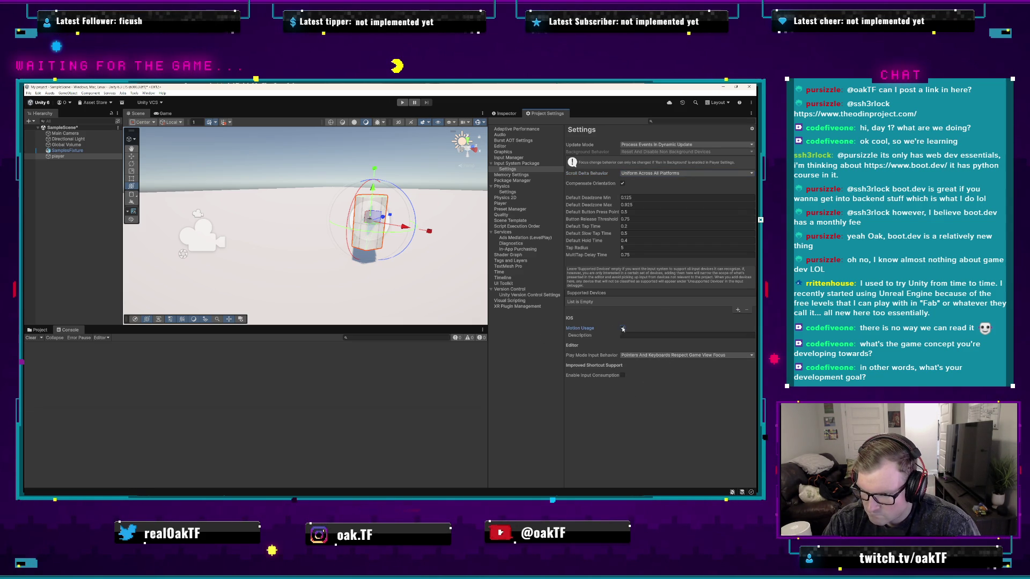
{"action": "left_click", "coordinate": [739, 311]}
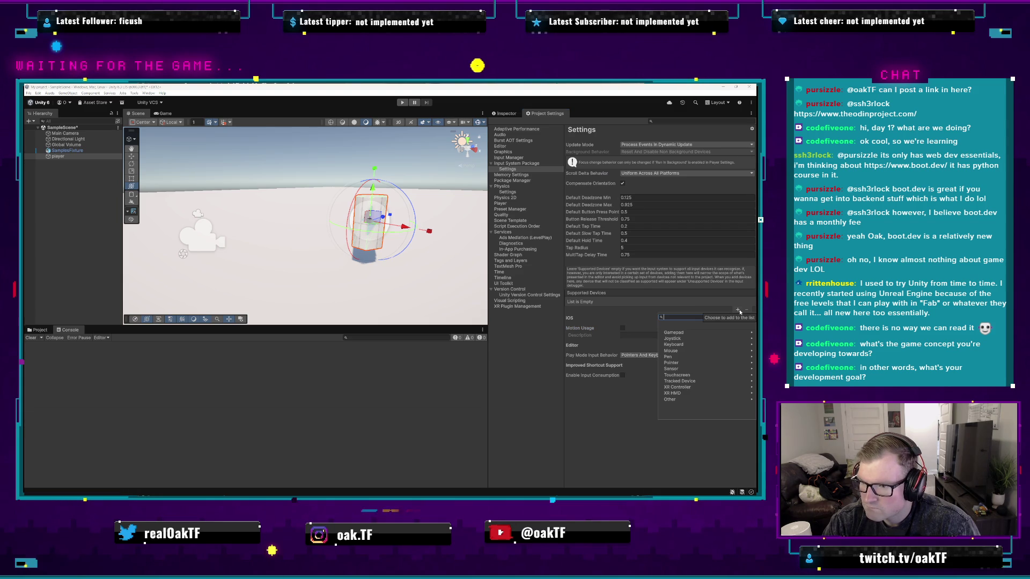
{"action": "left_click", "coordinate": [748, 313]}
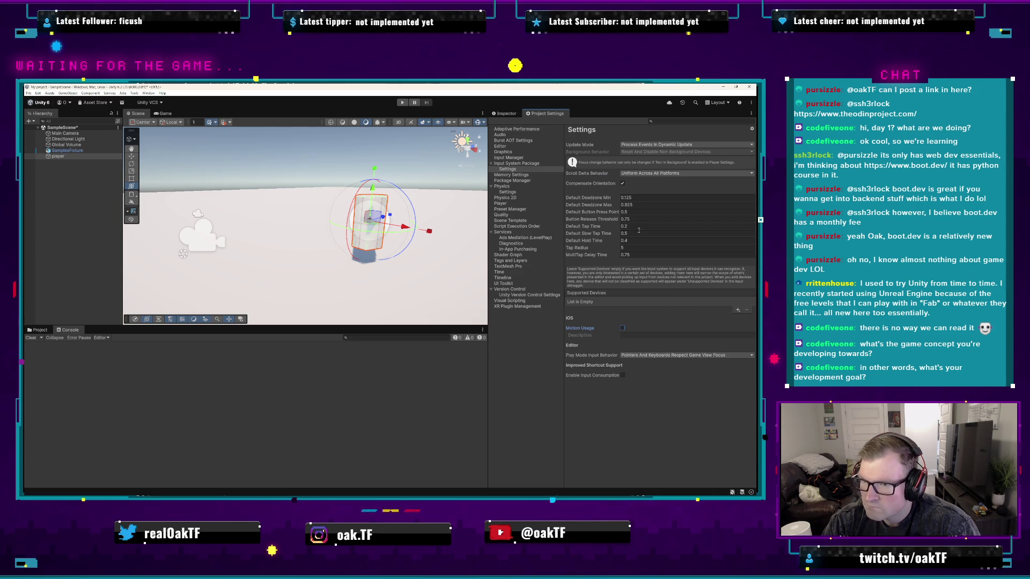
{"action": "left_click", "coordinate": [675, 144]}
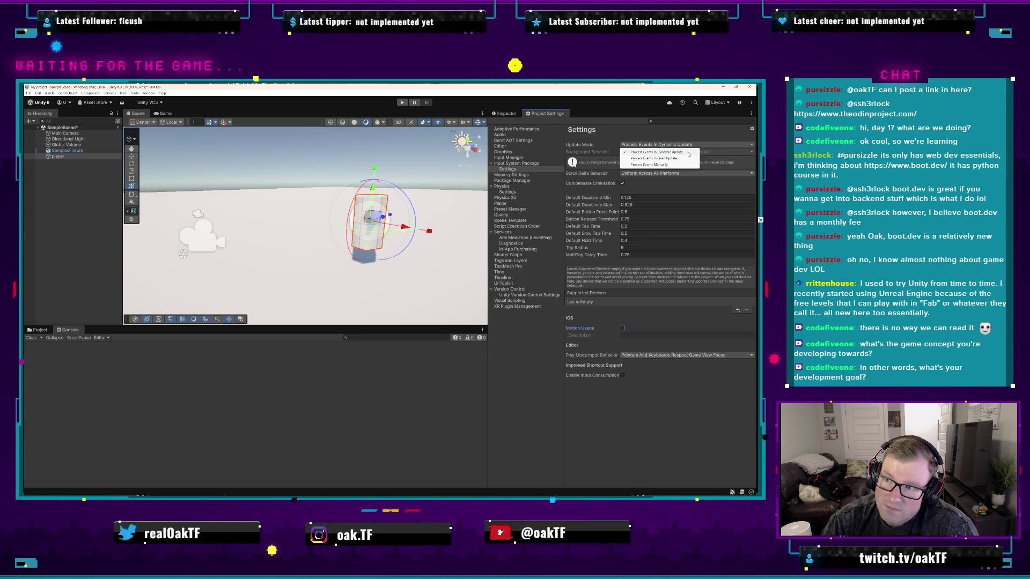
{"action": "left_click", "coordinate": [687, 152]}
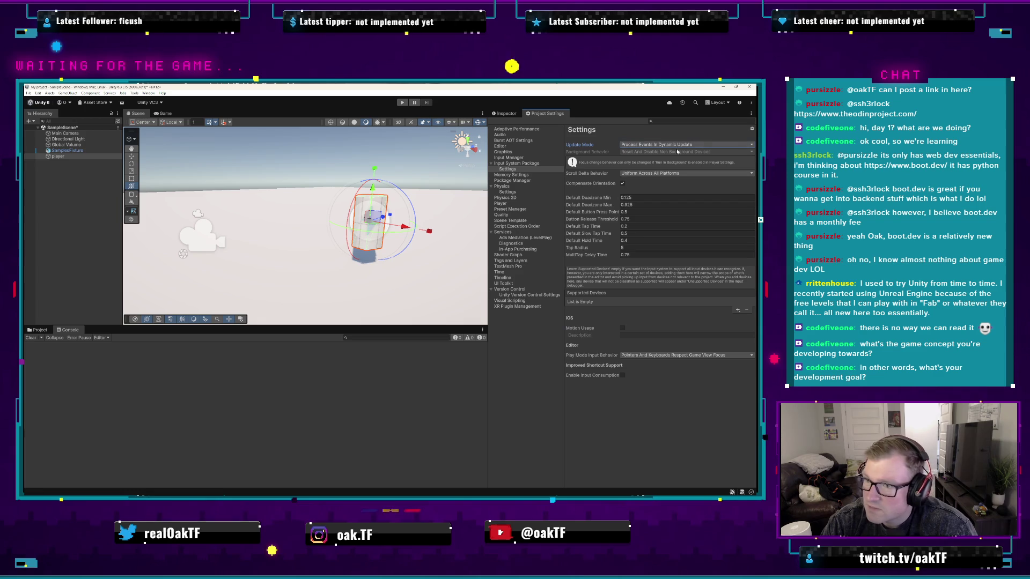
{"action": "left_click", "coordinate": [654, 144]}
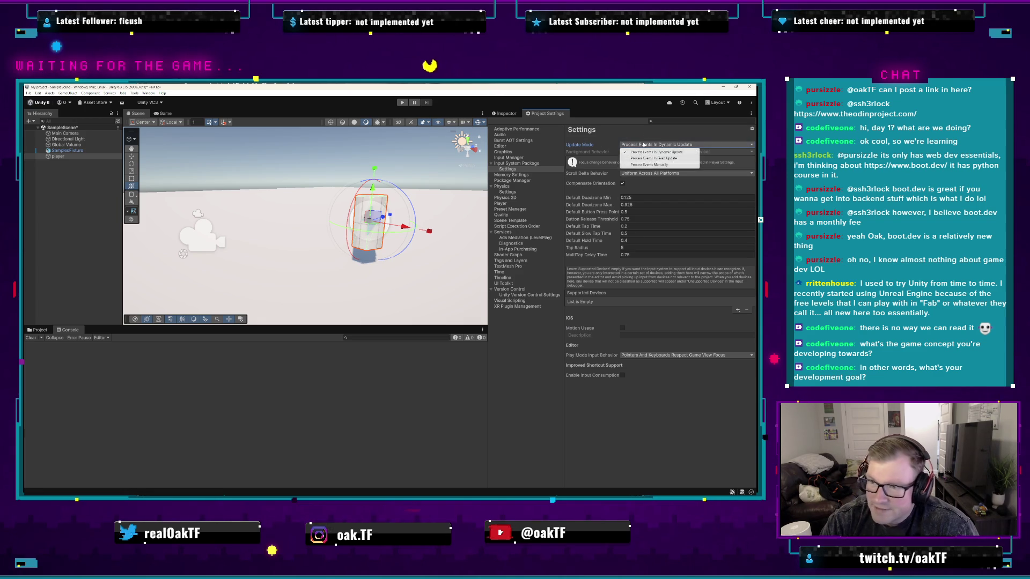
{"action": "left_click", "coordinate": [630, 136]}
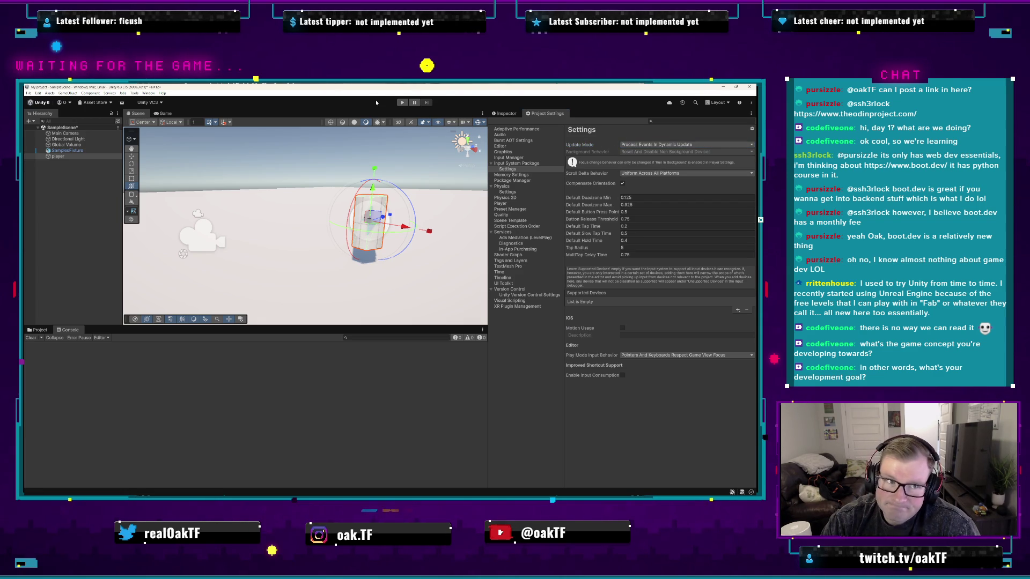
{"action": "left_click", "coordinate": [401, 102]}
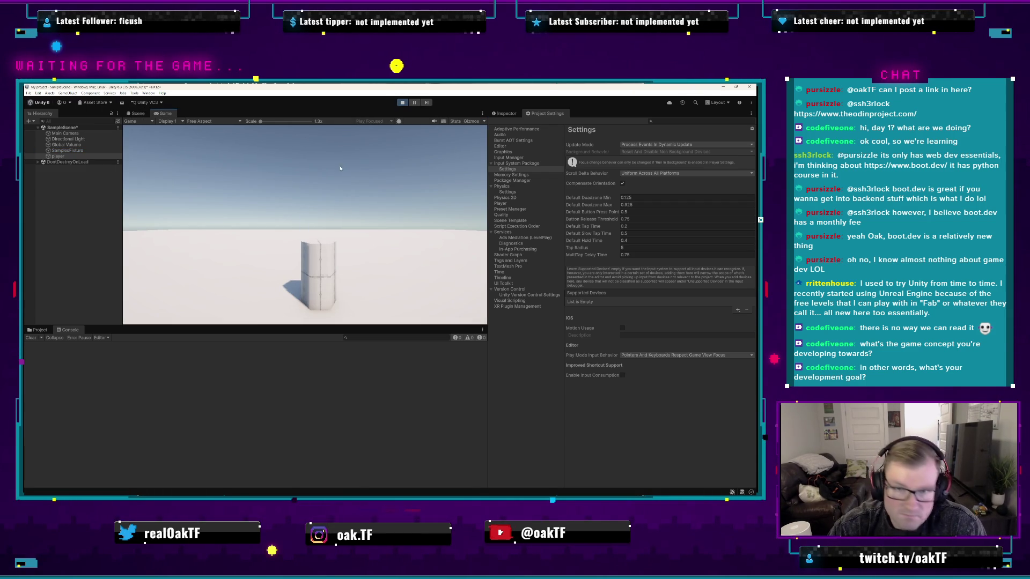
{"action": "key", "text": "ctrl+p"}
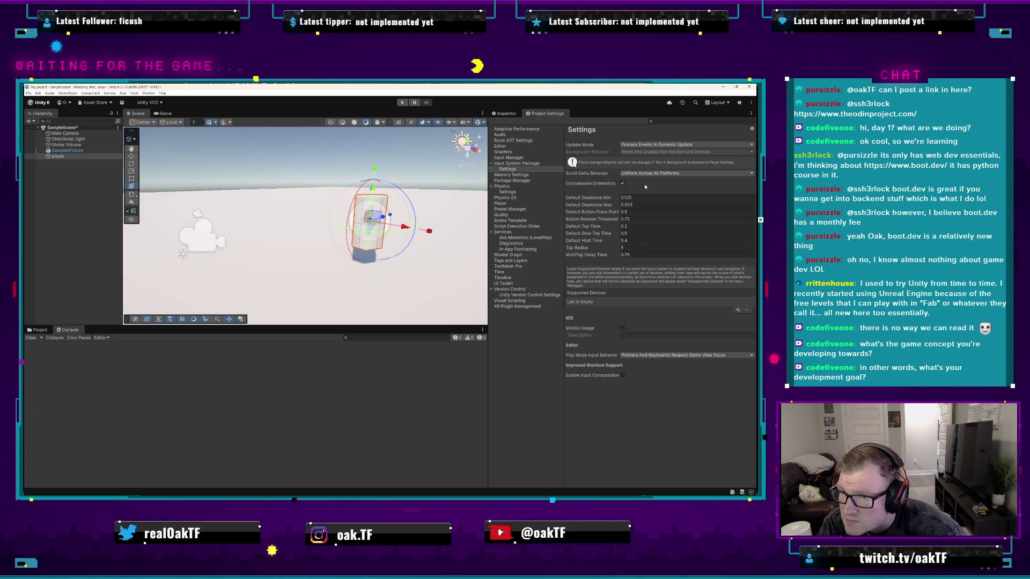
- Look over update modes and the legacy Input Manager axes, then return to Input System Package
{"action": "left_click", "coordinate": [652, 144]}
{"action": "left_click", "coordinate": [654, 149]}
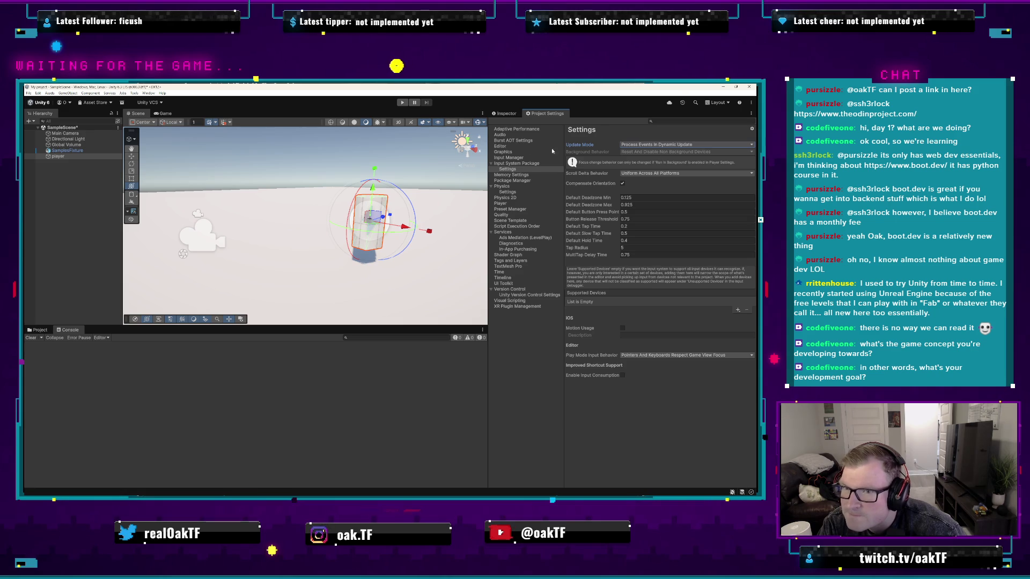
{"action": "left_click", "coordinate": [559, 158]}
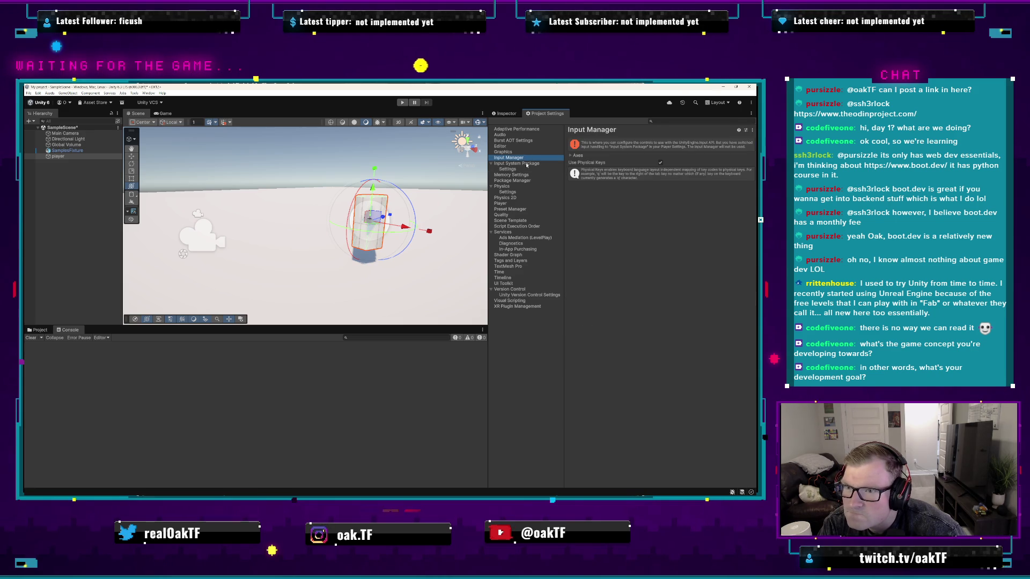
{"action": "left_click", "coordinate": [571, 156]}
{"action": "left_click", "coordinate": [572, 156]}
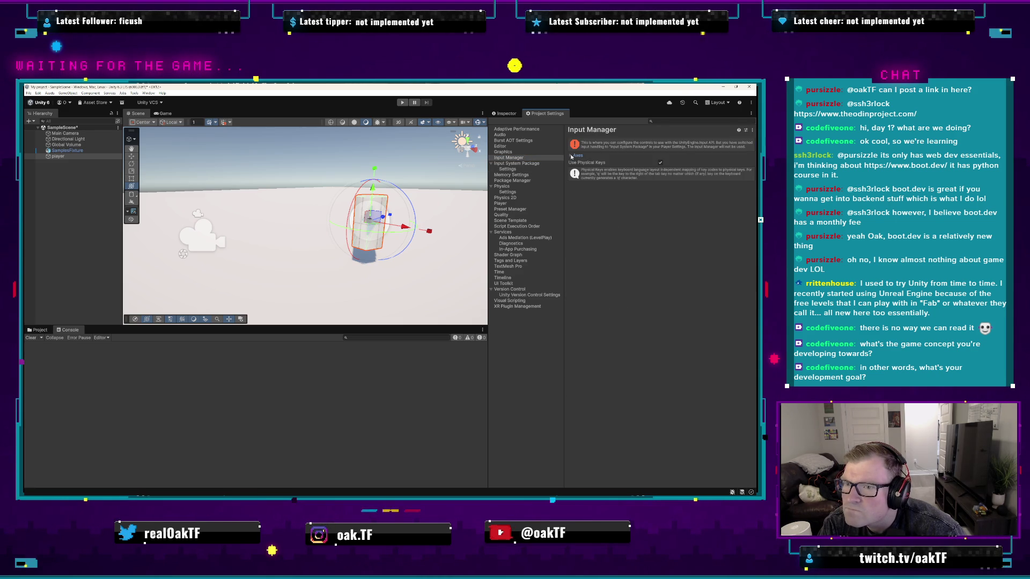
{"action": "left_click", "coordinate": [520, 164]}
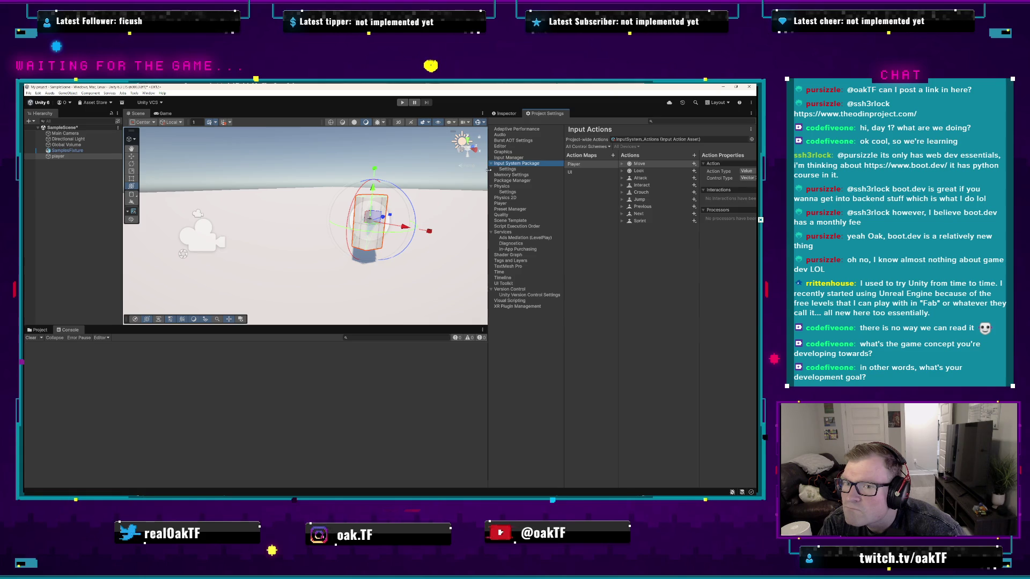
- Widen the settings panel and select the Move action's WASD binding
{"action": "left_click_drag", "start_coordinate": [488, 171], "coordinate": [423, 171]}
{"action": "left_click", "coordinate": [460, 169]}
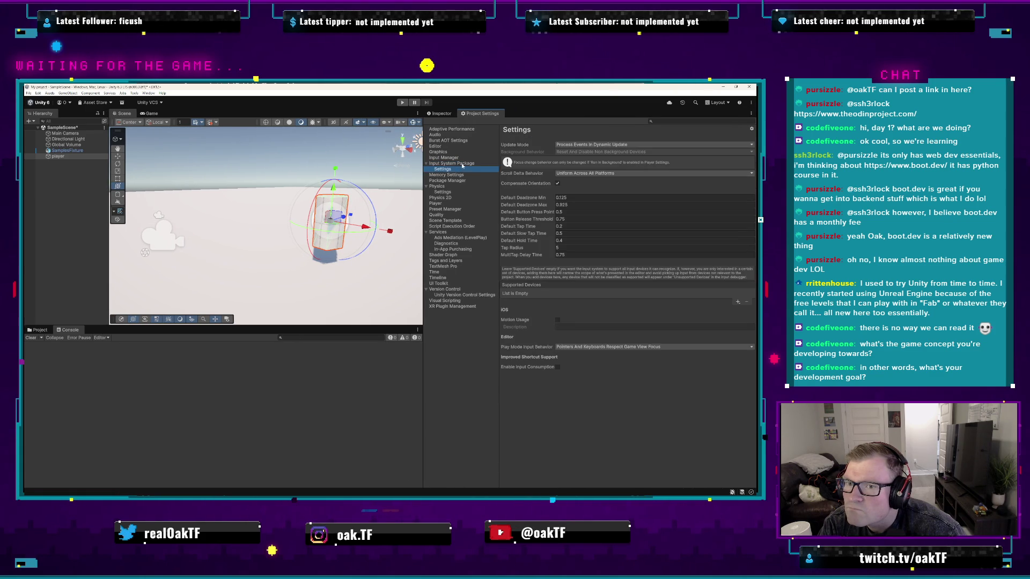
{"action": "left_click", "coordinate": [461, 163]}
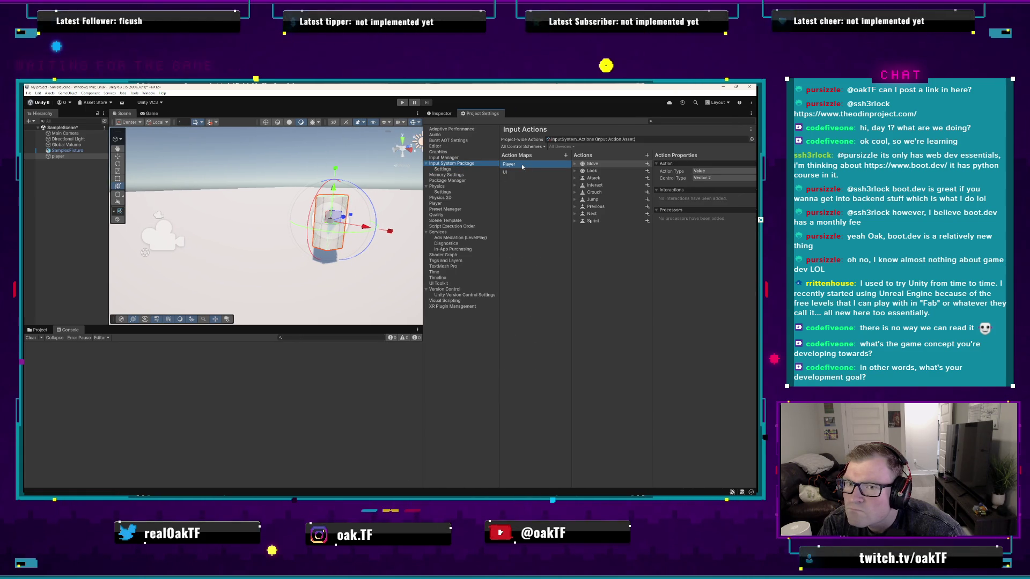
{"action": "left_click", "coordinate": [575, 164]}
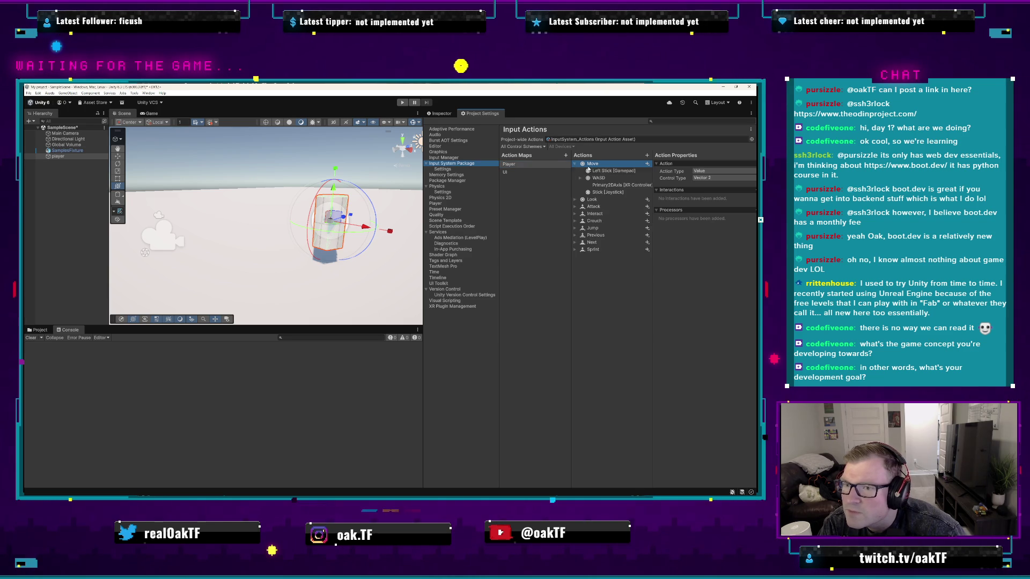
{"action": "left_click", "coordinate": [612, 179]}
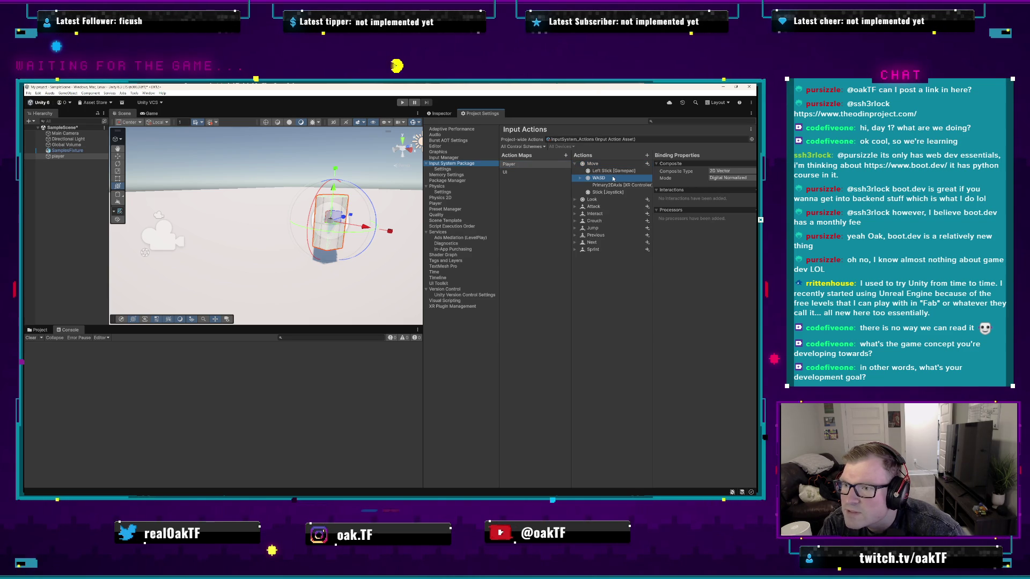
- Keep the WASD composite mode at Digital Normalized, briefly checking the Primary2DAxis binding
{"action": "left_click", "coordinate": [736, 174]}
{"action": "left_click", "coordinate": [734, 176]}
{"action": "left_click", "coordinate": [732, 178]}
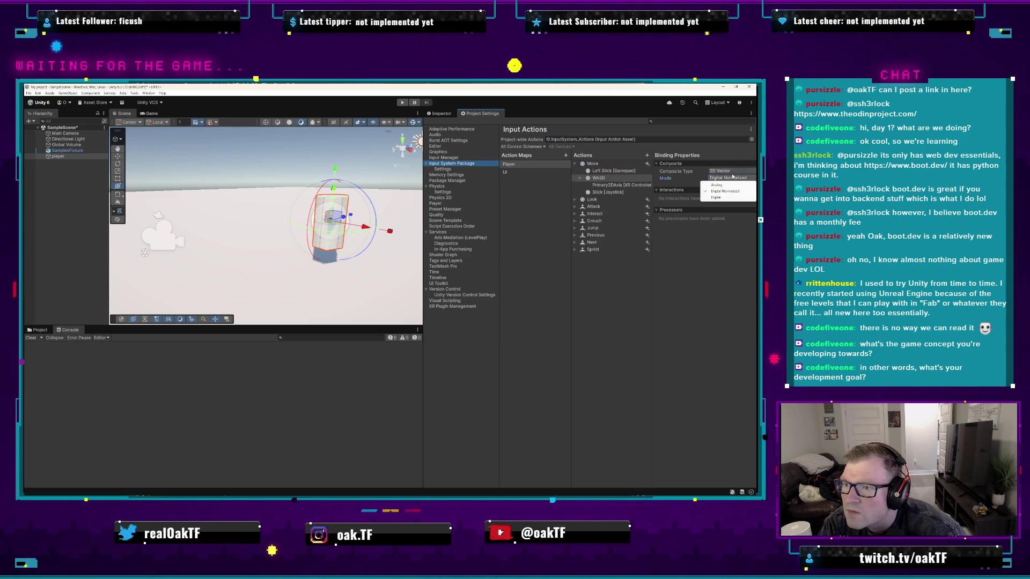
{"action": "left_click", "coordinate": [730, 160]}
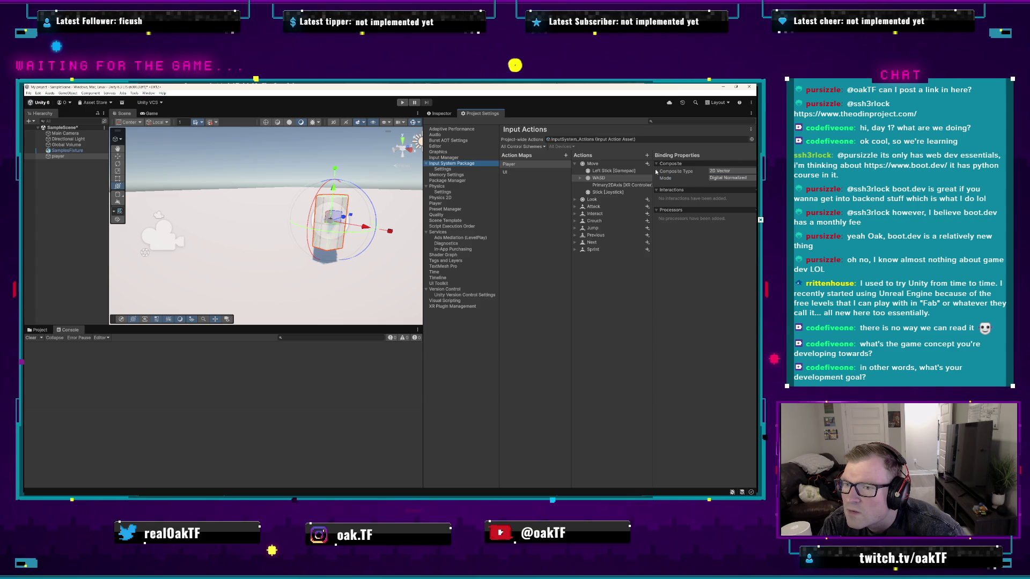
{"action": "left_click", "coordinate": [613, 185]}
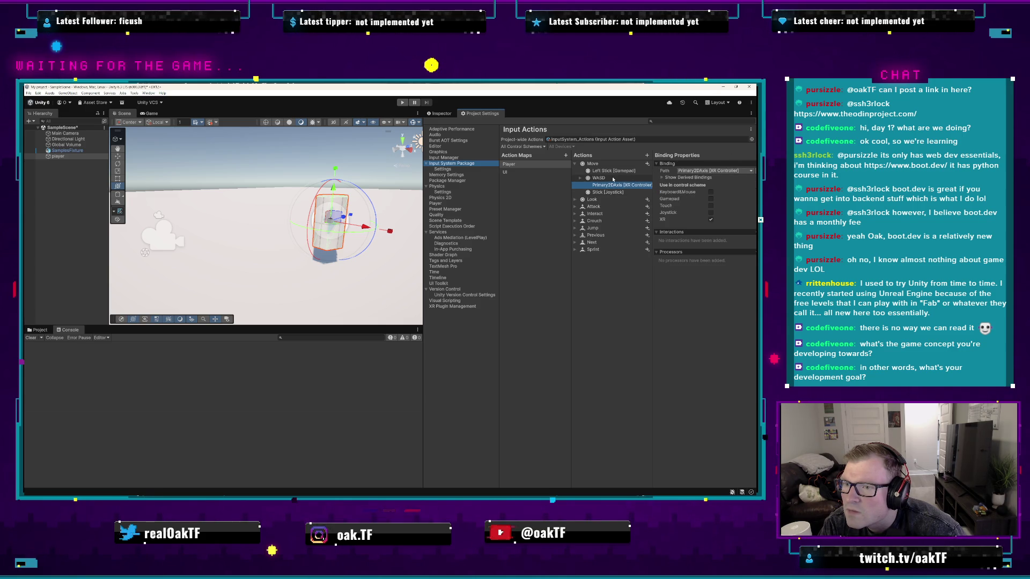
{"action": "left_click", "coordinate": [612, 179]}
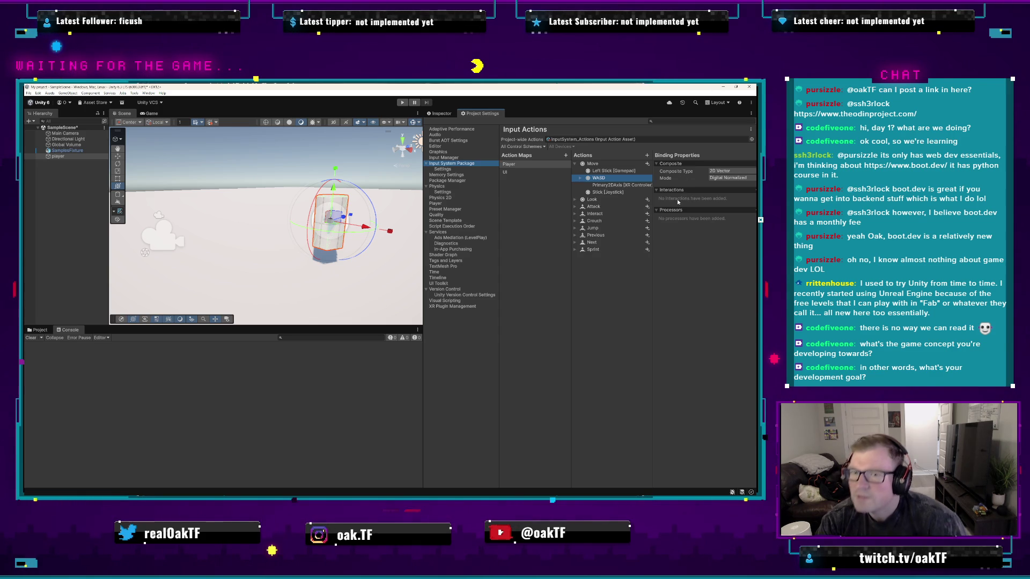
- Check the UI action map, return to the WASD binding, and open the Interactions add list
{"action": "left_click", "coordinate": [539, 171]}
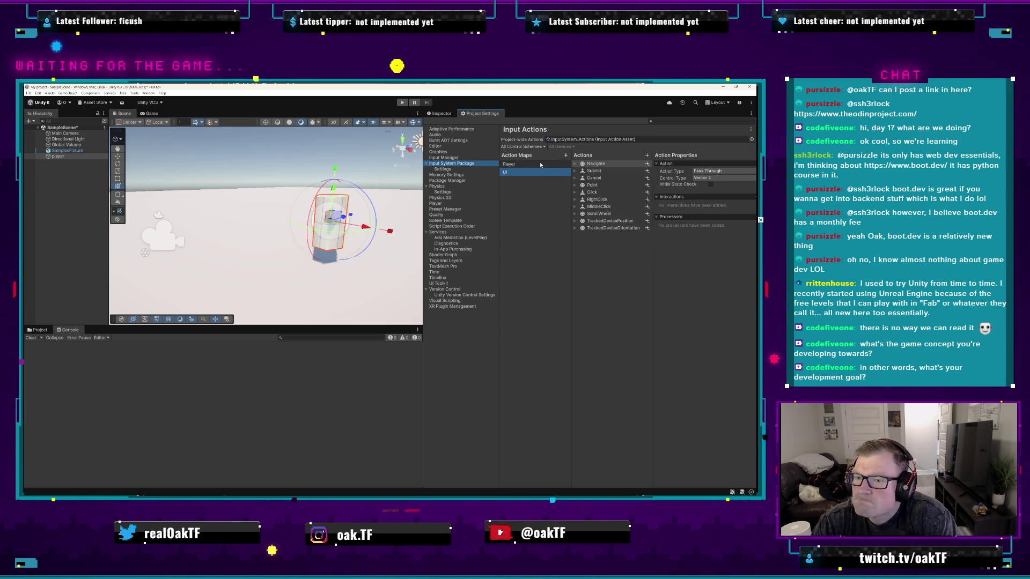
{"action": "left_click", "coordinate": [539, 164]}
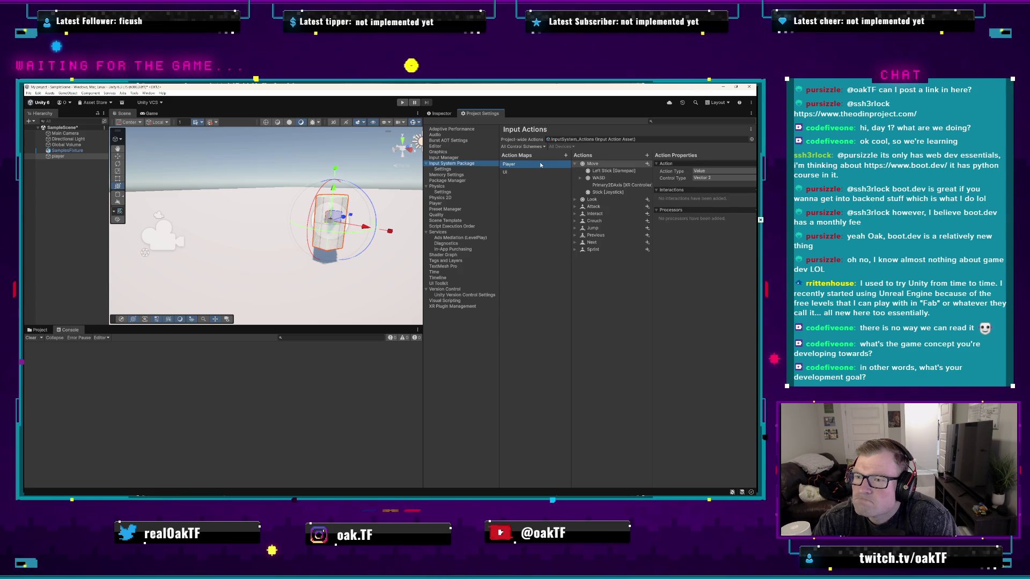
{"action": "left_click", "coordinate": [610, 179]}
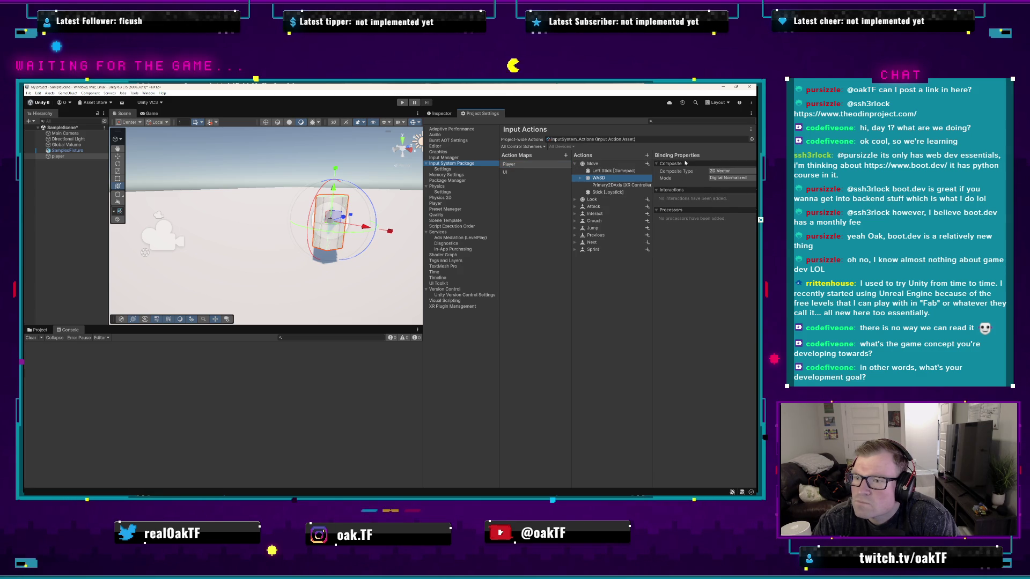
{"action": "left_click_drag", "start_coordinate": [424, 197], "coordinate": [388, 198]}
{"action": "left_click", "coordinate": [750, 190]}
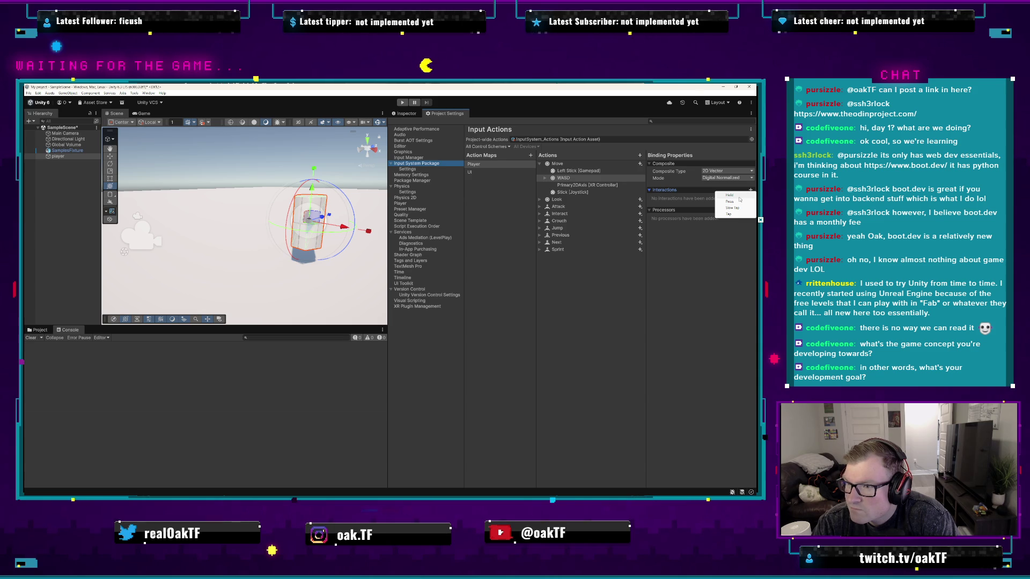
- Add a Hold interaction to the WASD binding and show the Input System settings page
{"action": "left_click", "coordinate": [731, 195]}
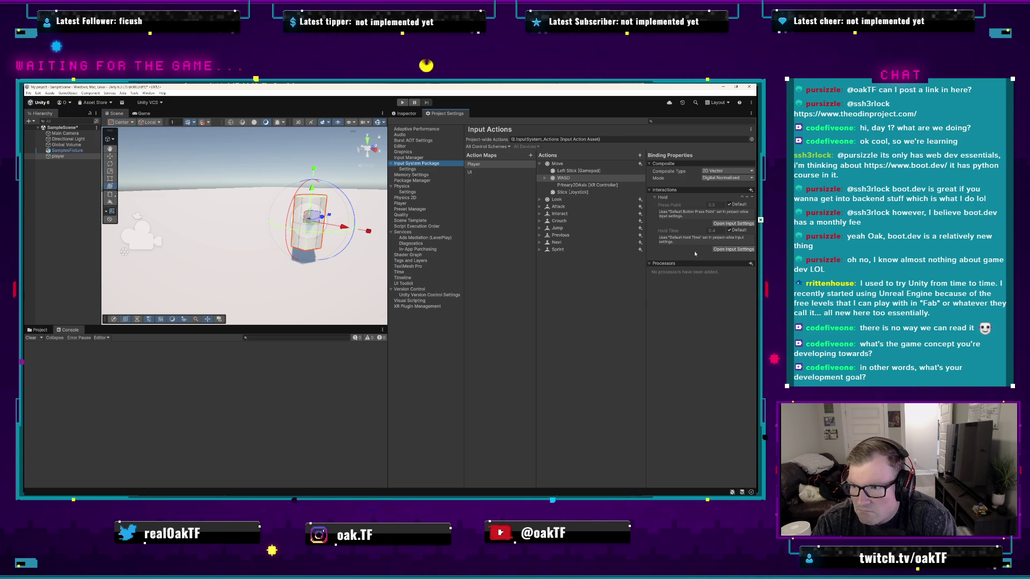
{"action": "left_click", "coordinate": [734, 224]}
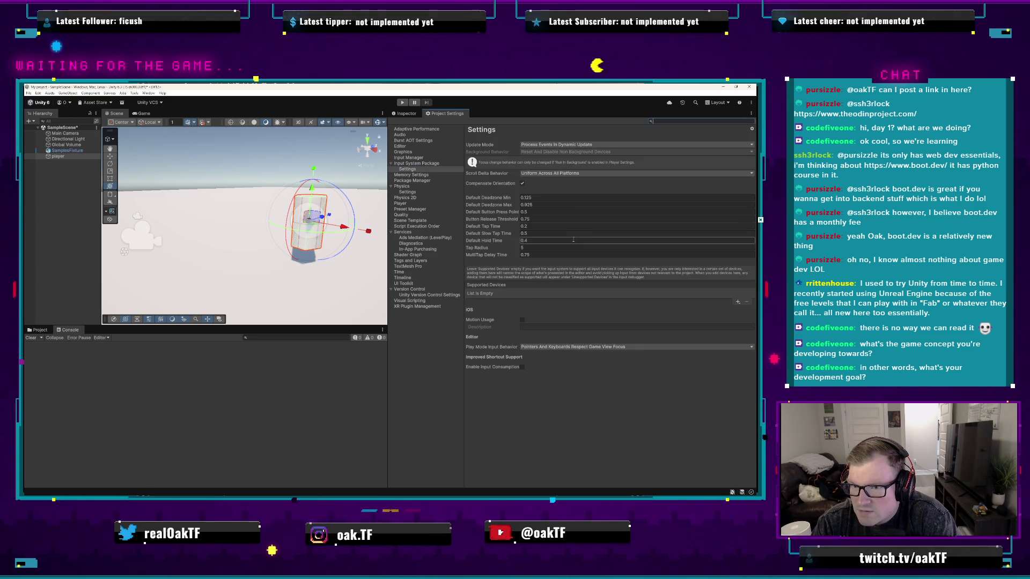
{"action": "left_click", "coordinate": [402, 101]}
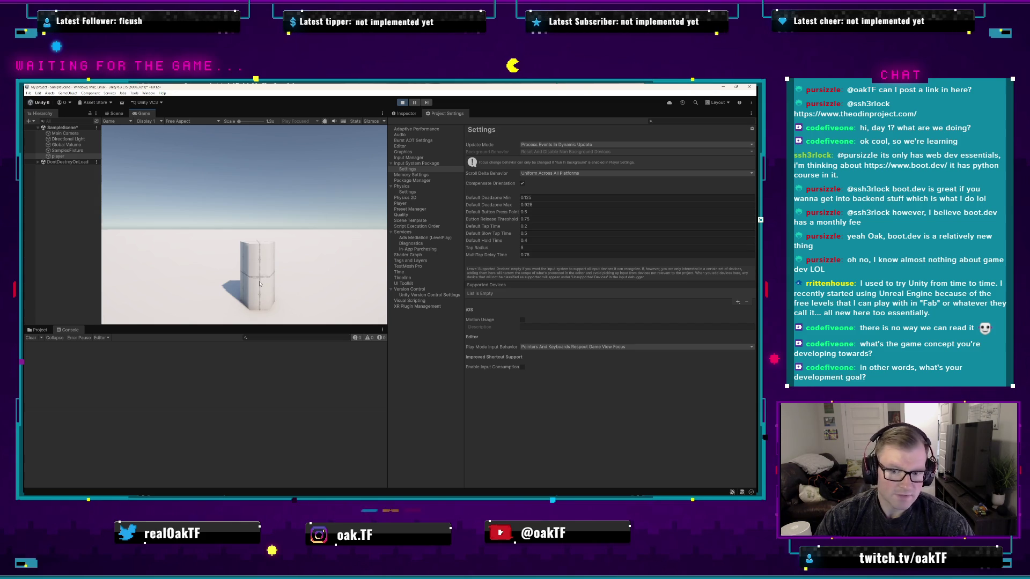
{"action": "left_click", "coordinate": [402, 103]}
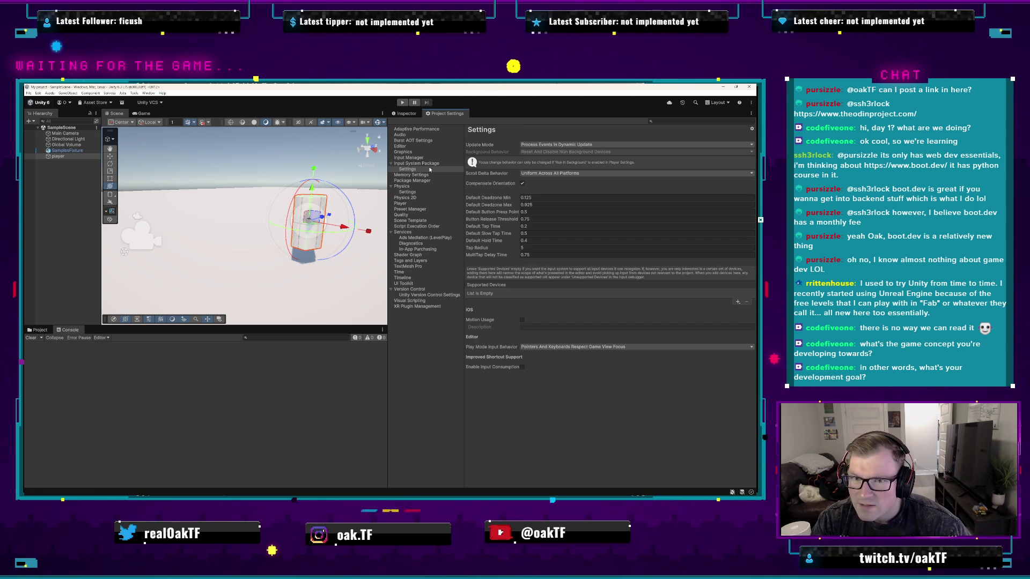
{"action": "left_click", "coordinate": [424, 191]}
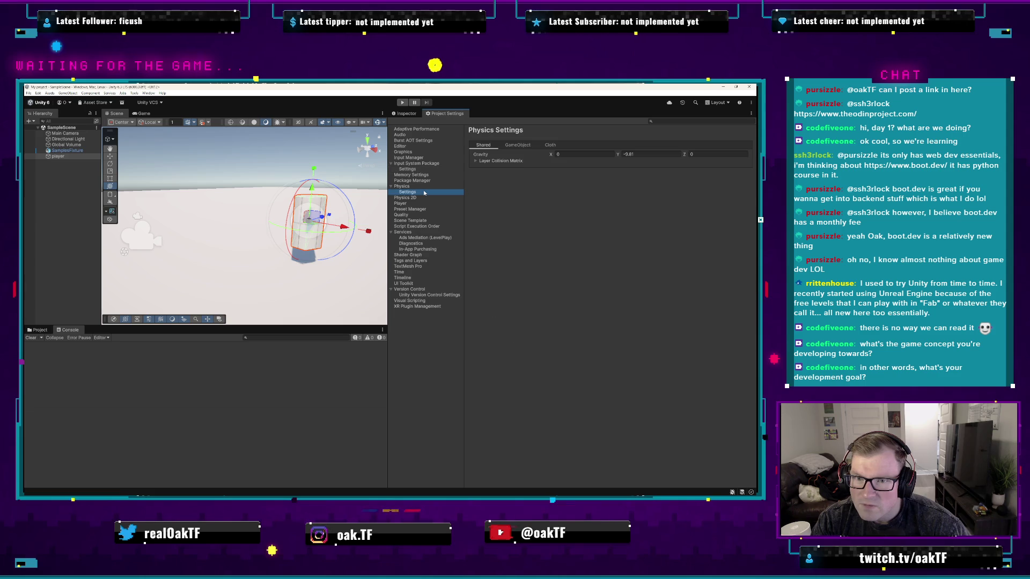
{"action": "left_click", "coordinate": [519, 146]}
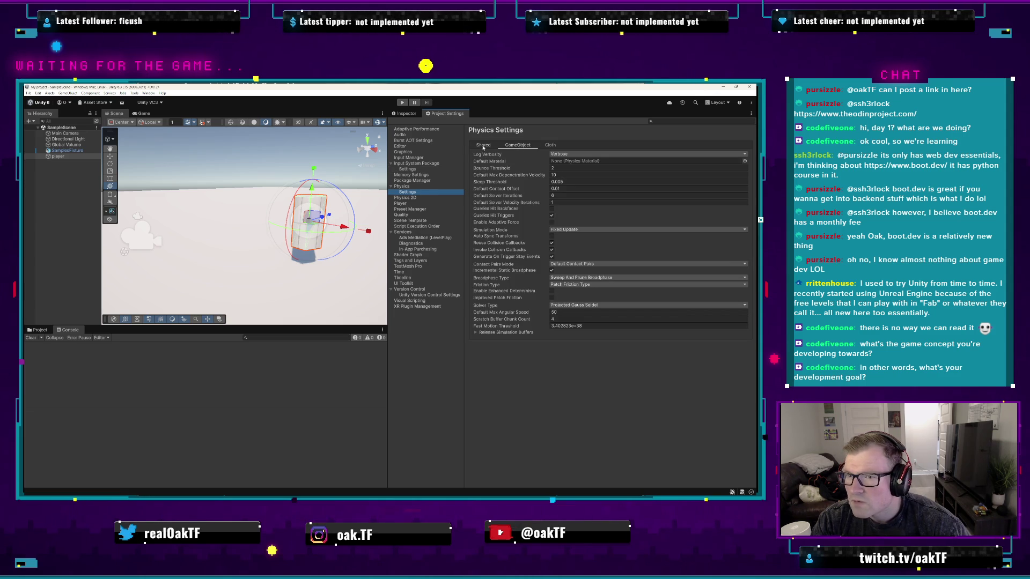
{"action": "left_click", "coordinate": [429, 197]}
{"action": "left_click", "coordinate": [428, 203]}
{"action": "left_click", "coordinate": [428, 209]}
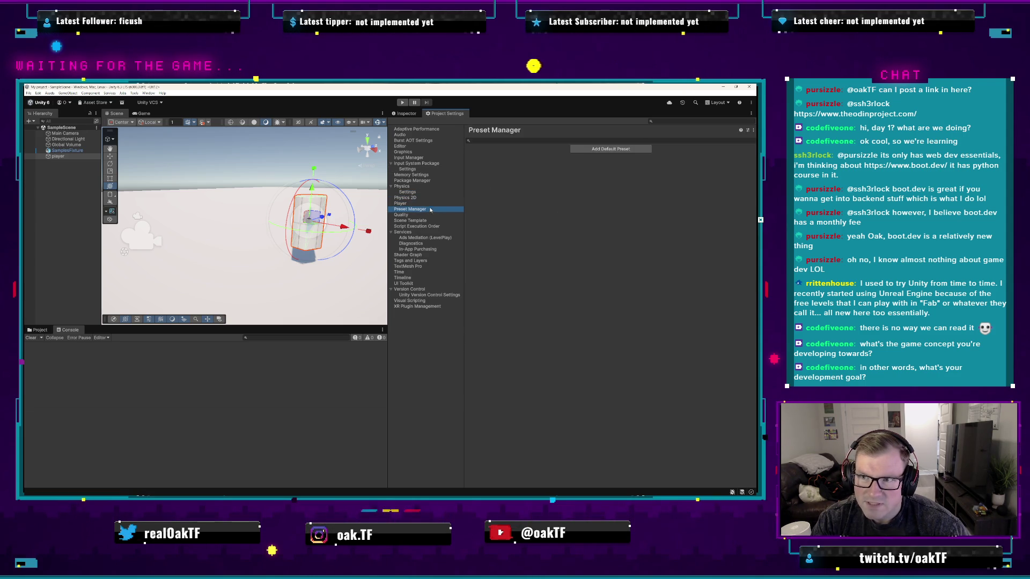
{"action": "left_click", "coordinate": [431, 180]}
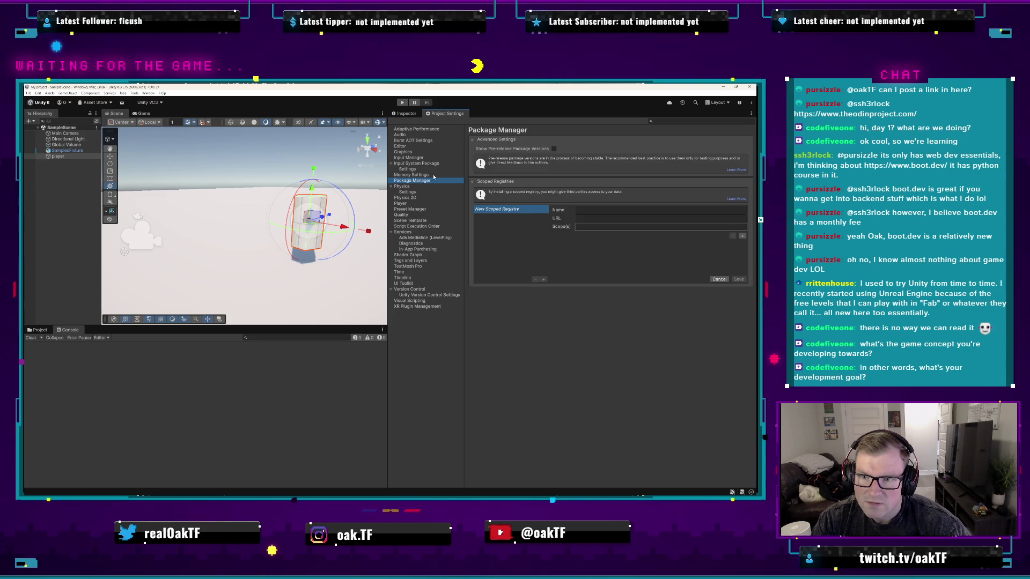
{"action": "left_click", "coordinate": [433, 175]}
{"action": "left_click", "coordinate": [435, 164]}
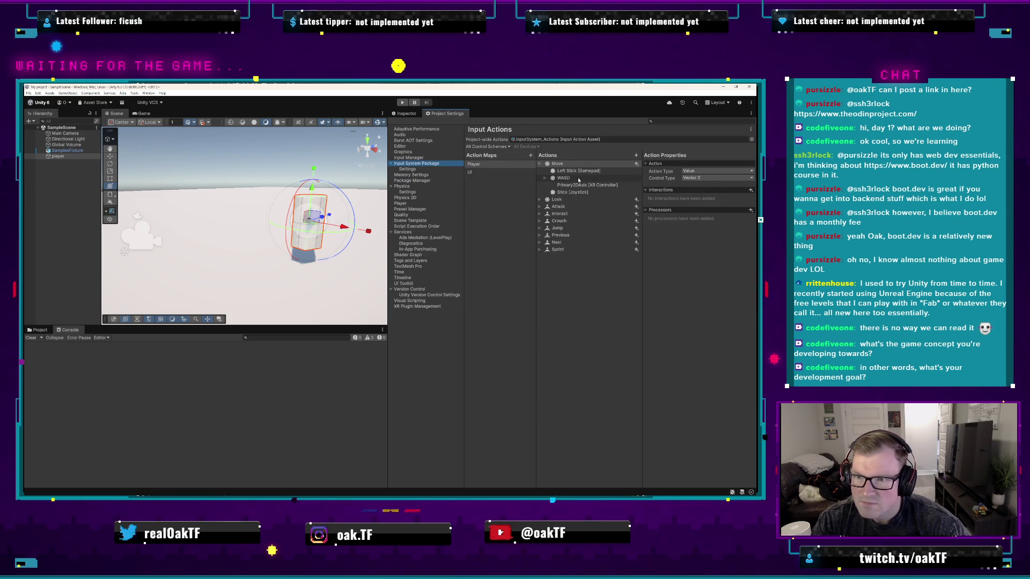
- Expand the WASD composite and inspect its Up: W, Up Arrow, Down: S and joystick stick bindings
{"action": "left_click", "coordinate": [561, 178]}
{"action": "left_click", "coordinate": [545, 178]}
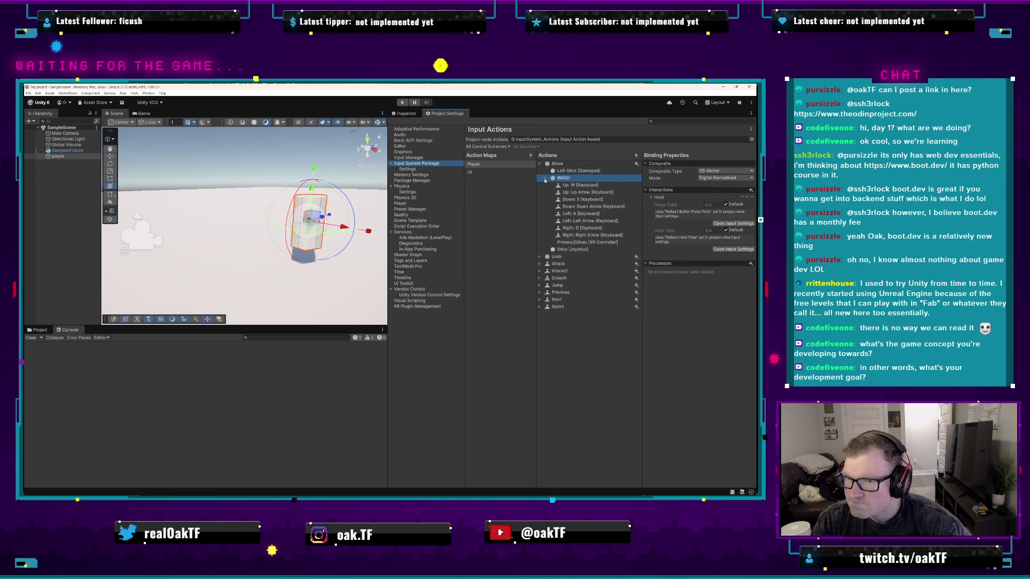
{"action": "left_click", "coordinate": [600, 185]}
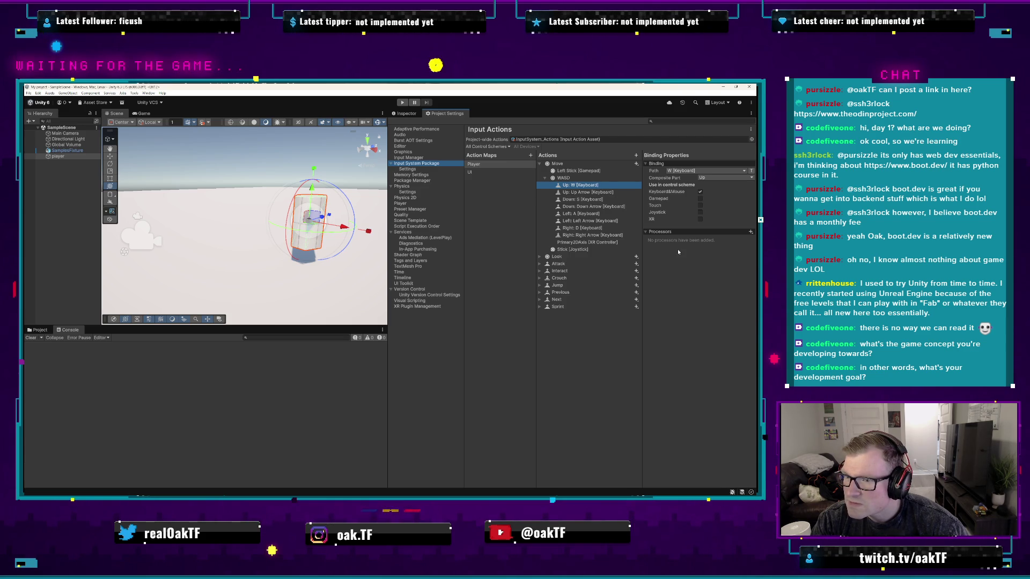
{"action": "left_click", "coordinate": [595, 193]}
{"action": "left_click", "coordinate": [599, 199]}
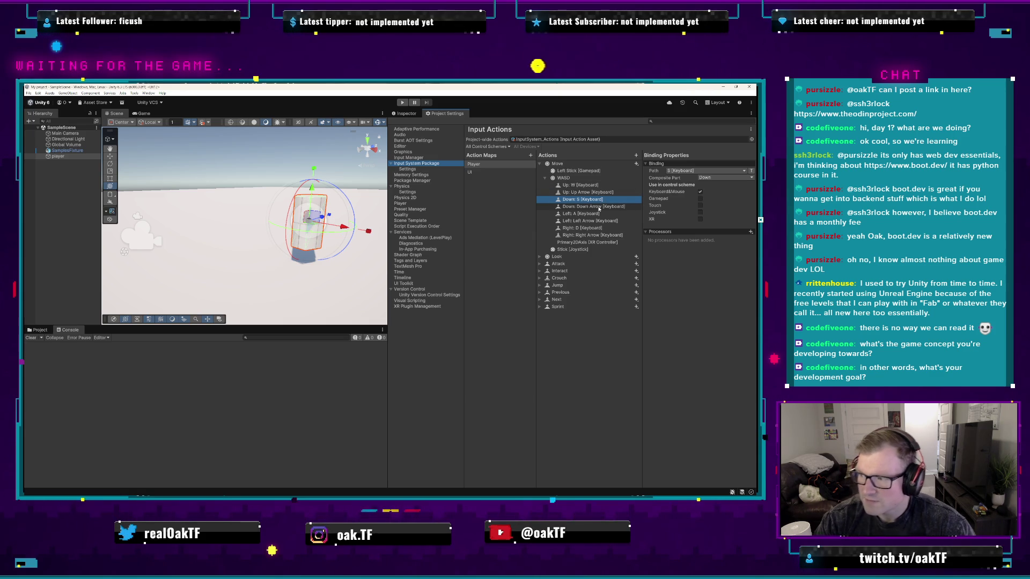
{"action": "left_click", "coordinate": [615, 249]}
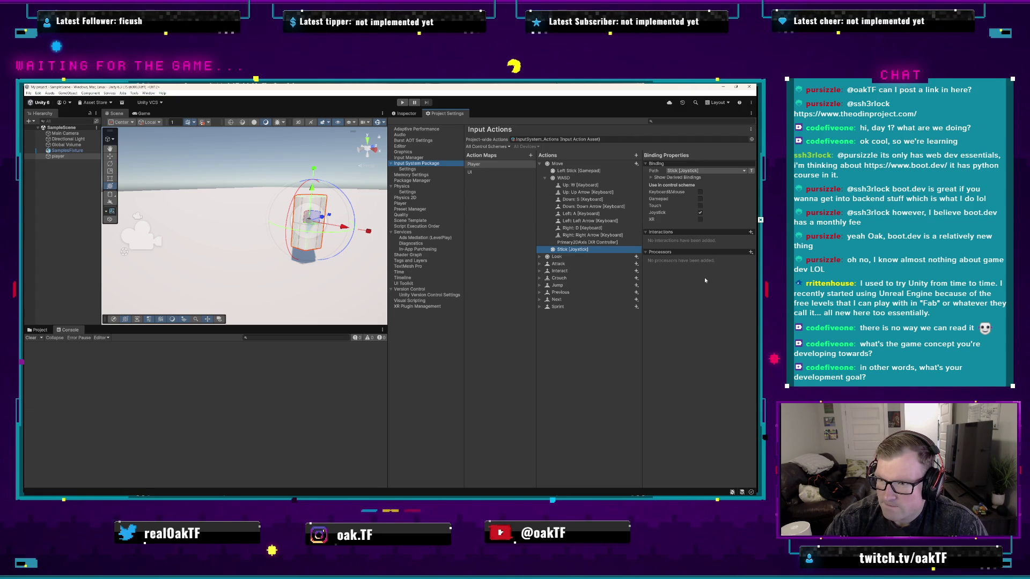
- Keep Up as the W binding's composite part, then add and remove a Normalize Vector 2 processor
{"action": "left_click", "coordinate": [585, 178]}
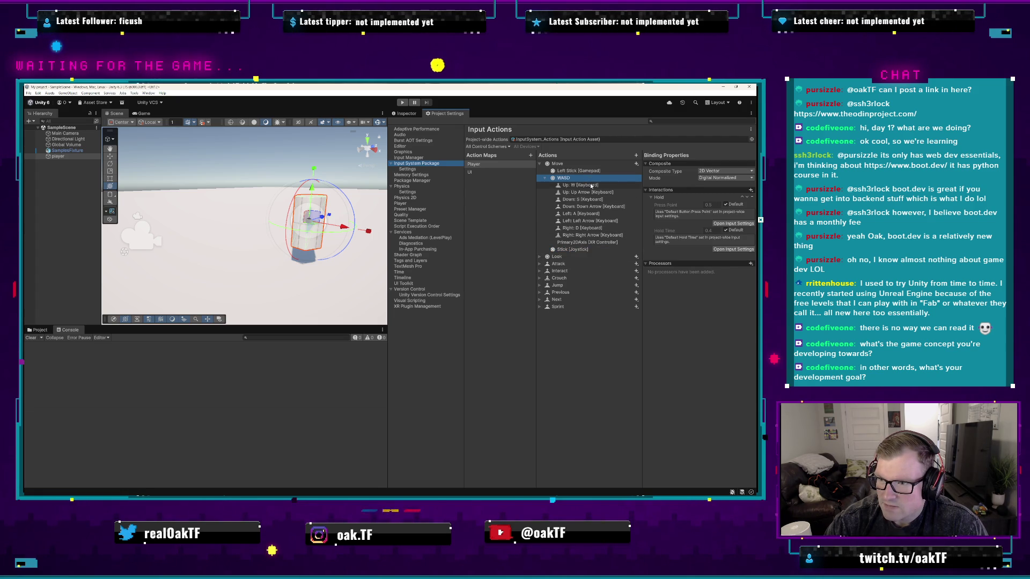
{"action": "left_click", "coordinate": [591, 186]}
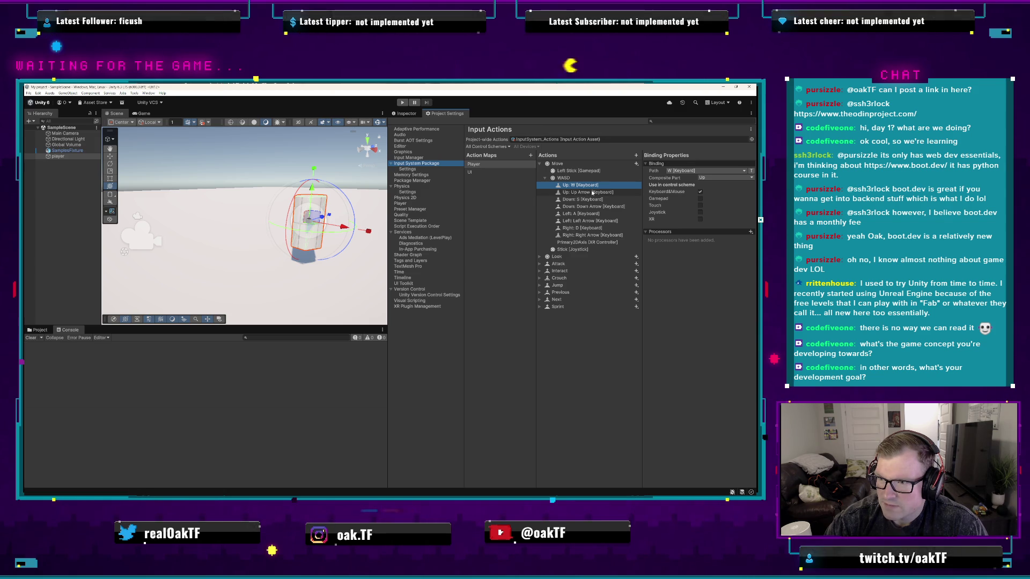
{"action": "left_click", "coordinate": [728, 179]}
{"action": "left_click", "coordinate": [728, 180]}
{"action": "left_click", "coordinate": [729, 180]}
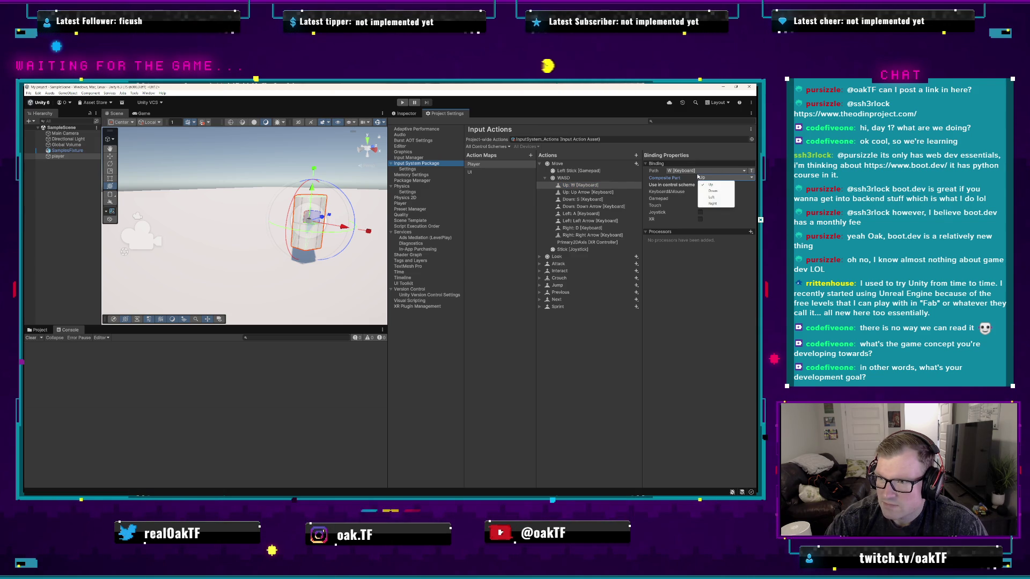
{"action": "left_click", "coordinate": [690, 199]}
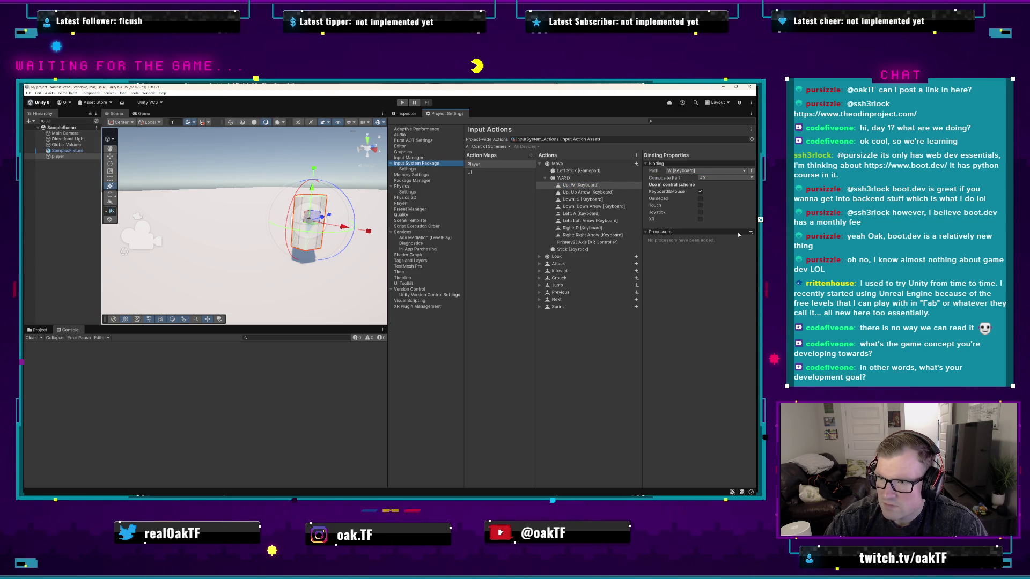
{"action": "left_click", "coordinate": [750, 232]}
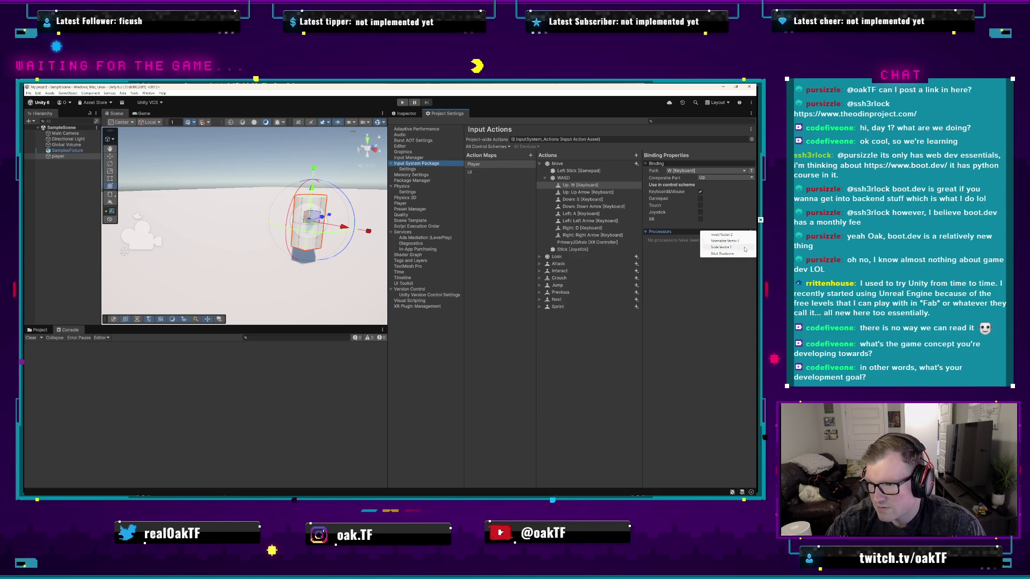
{"action": "left_click", "coordinate": [747, 242]}
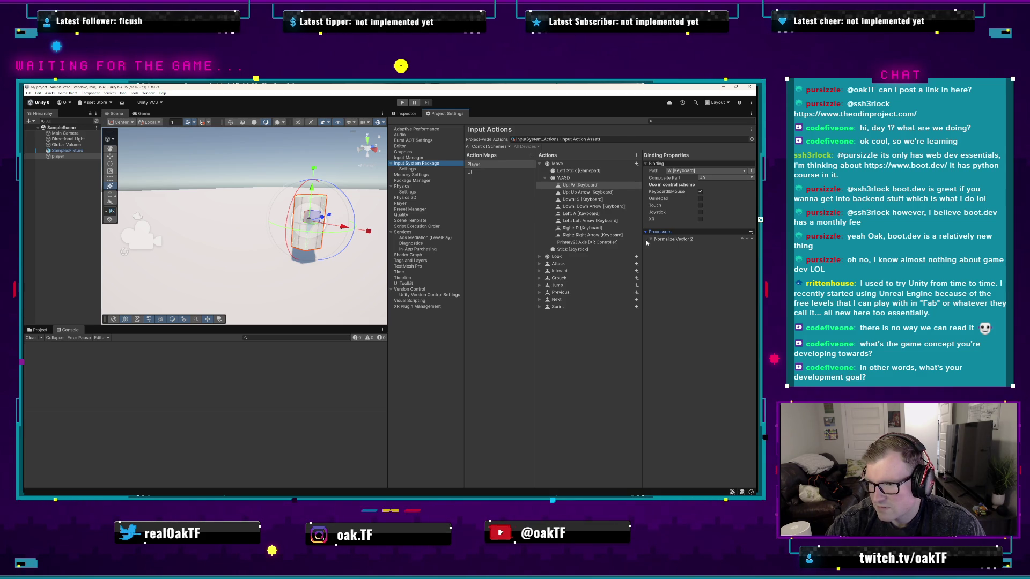
{"action": "left_click", "coordinate": [752, 240]}
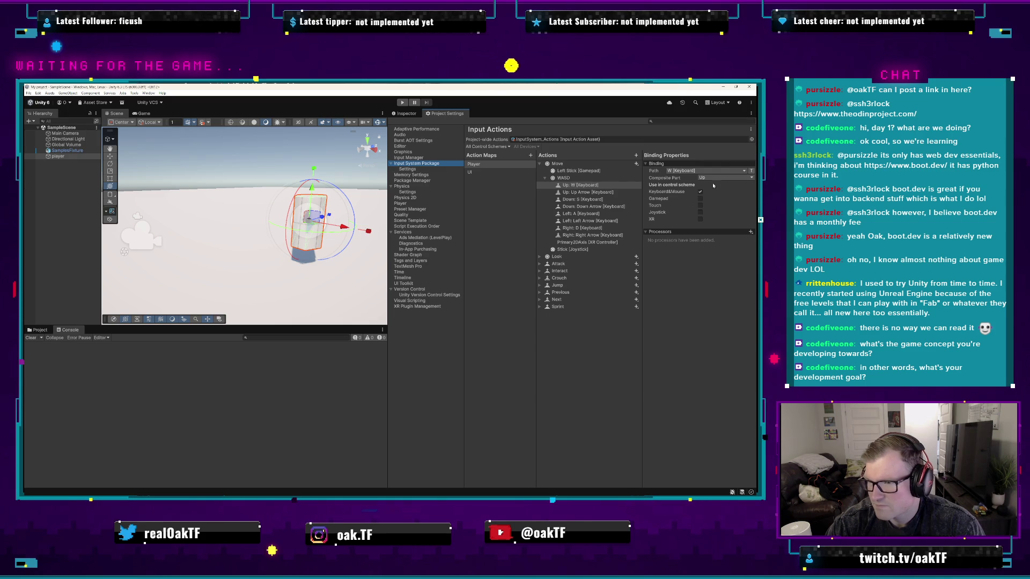
- Show the UI action map's actions, such as Navigate, Submit, Cancel and Click
{"action": "left_click", "coordinate": [499, 164]}
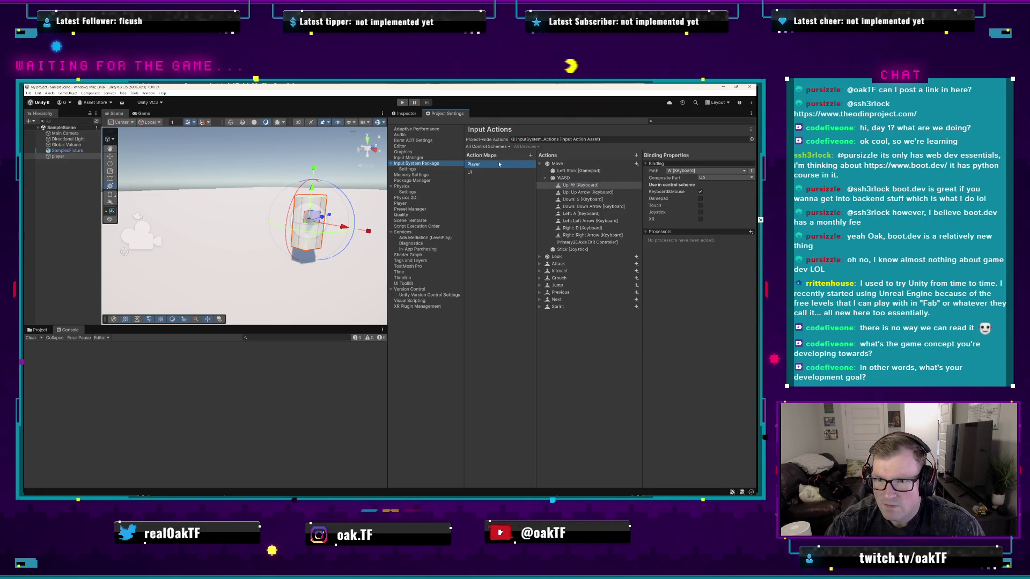
{"action": "left_click", "coordinate": [313, 224]}
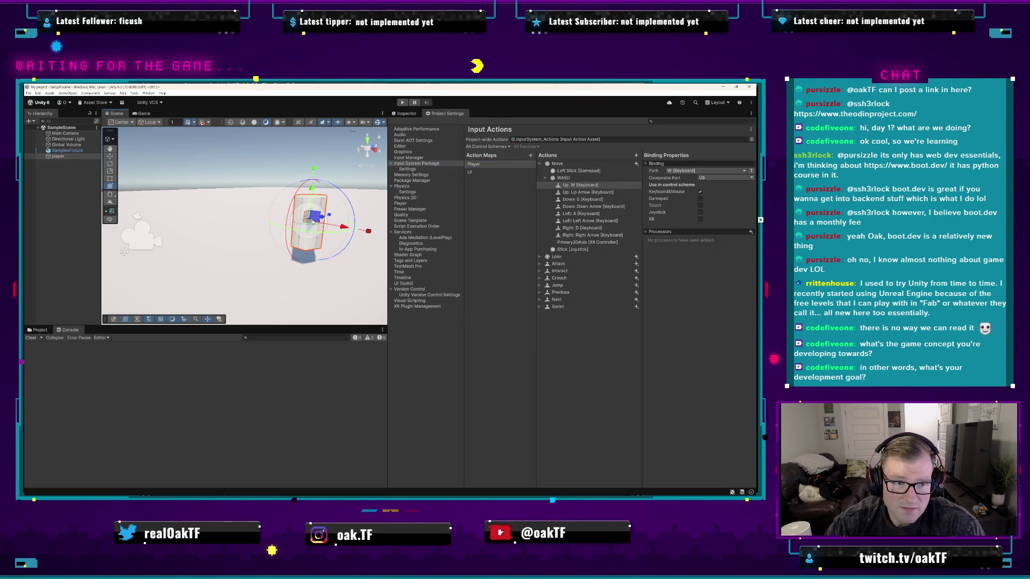
{"action": "left_click", "coordinate": [500, 172]}
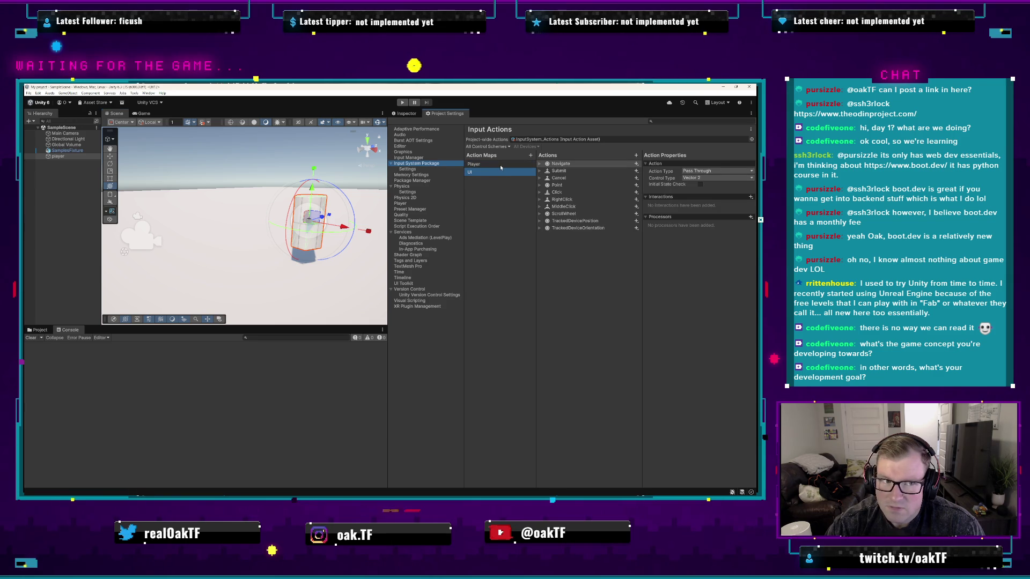
- Add a new action map, then delete it from its right-click menu
{"action": "left_click", "coordinate": [500, 165]}
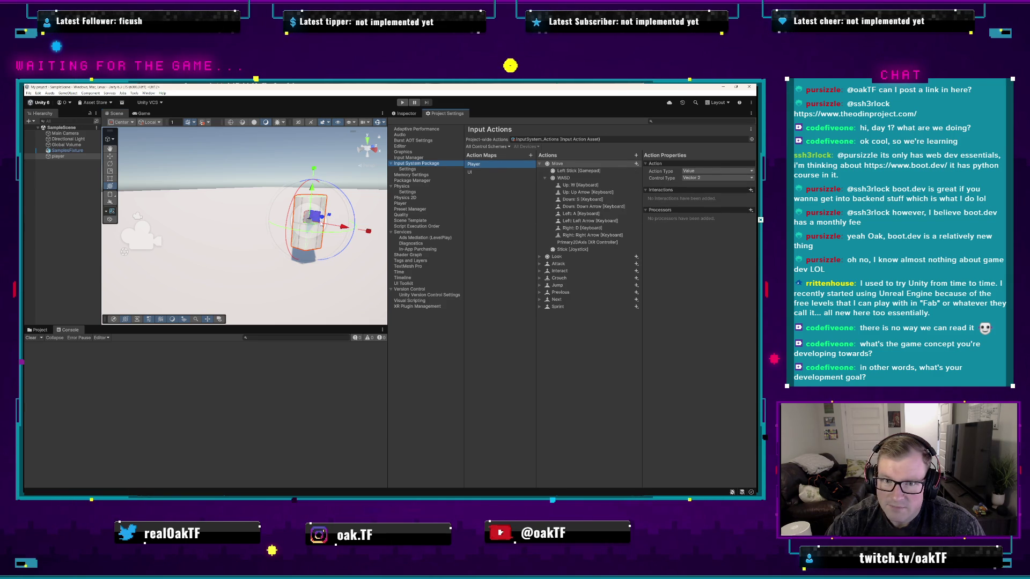
{"action": "right_click", "coordinate": [503, 166]}
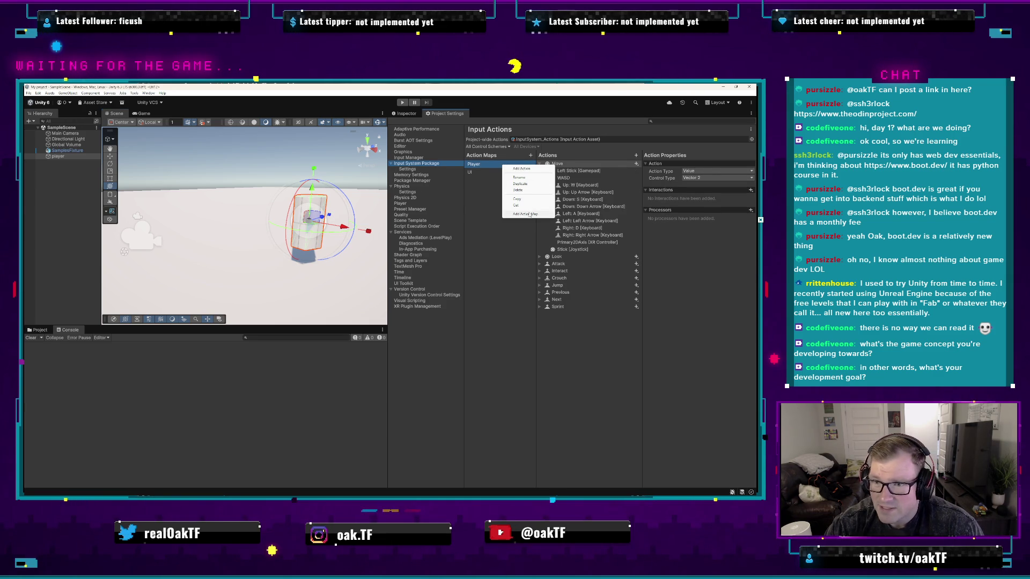
{"action": "left_click", "coordinate": [489, 223]}
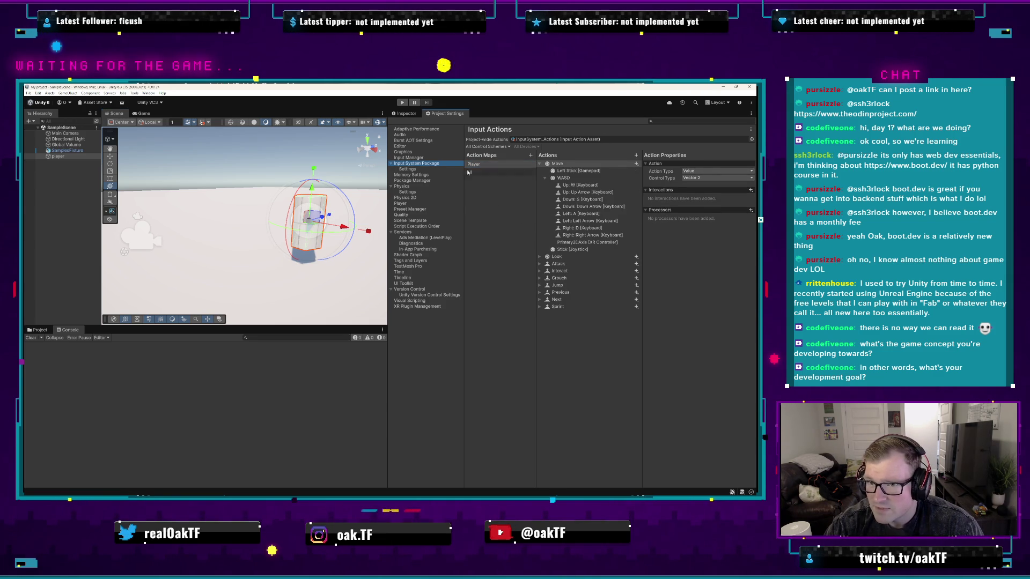
{"action": "left_click", "coordinate": [531, 155]}
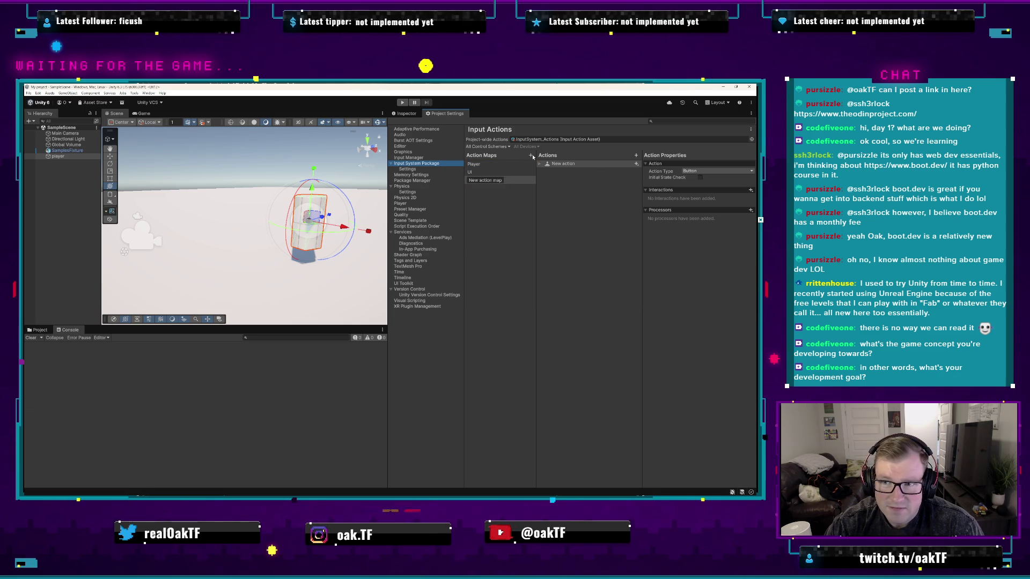
{"action": "left_click", "coordinate": [565, 185]}
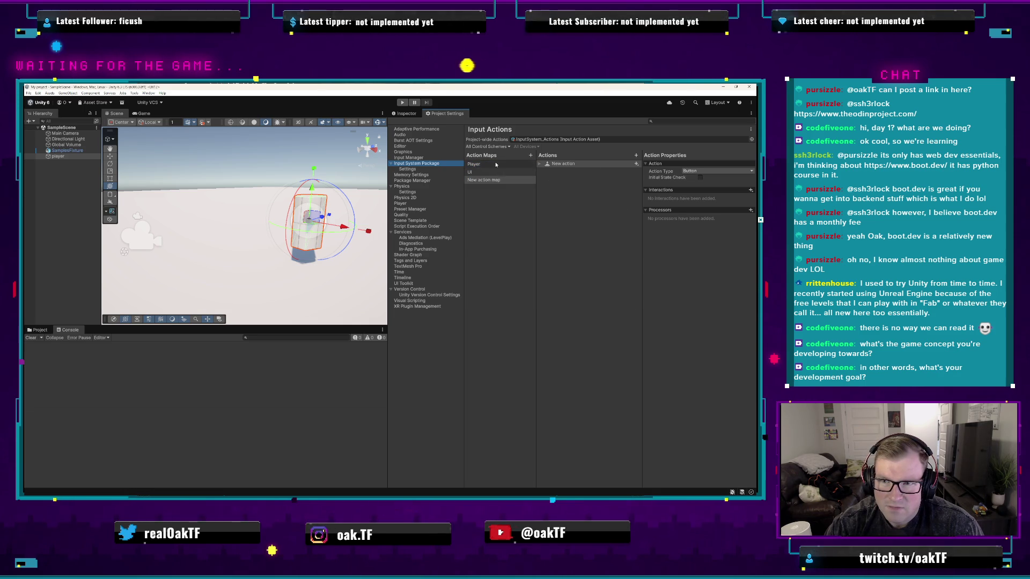
{"action": "right_click", "coordinate": [491, 181]}
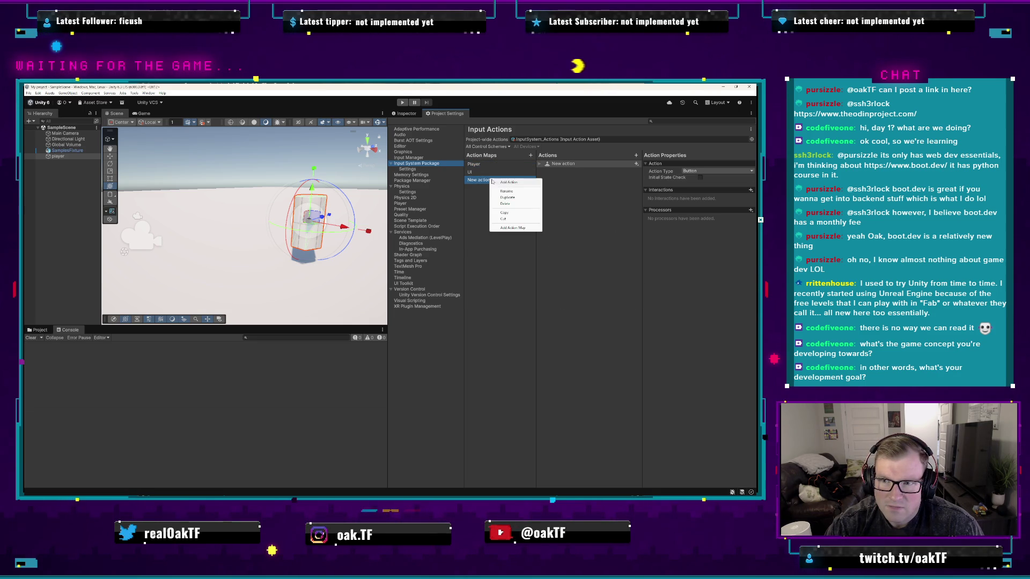
{"action": "left_click", "coordinate": [539, 207]}
- Show the Input System Package settings, with deadzone 0.125–0.925 and hold time 0.4
{"action": "left_click", "coordinate": [494, 165]}
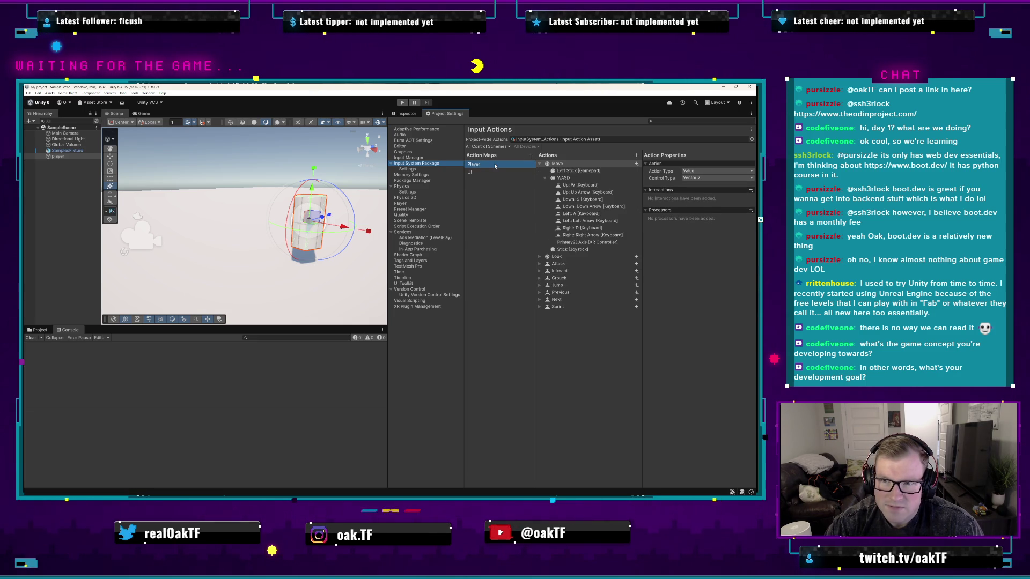
{"action": "double_click", "coordinate": [493, 163]}
{"action": "right_click", "coordinate": [493, 164]}
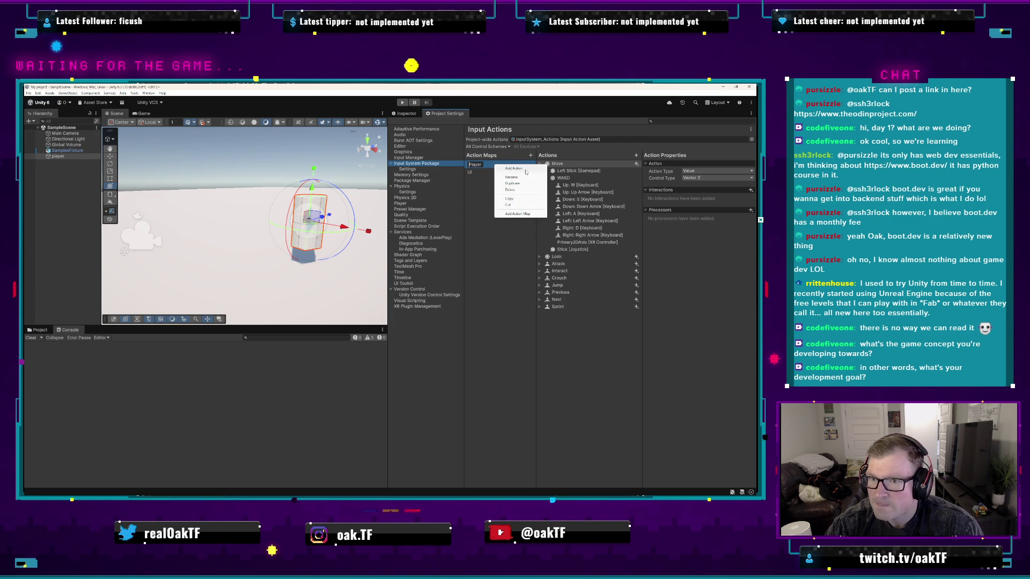
{"action": "left_click", "coordinate": [483, 202]}
{"action": "left_click", "coordinate": [429, 167]}
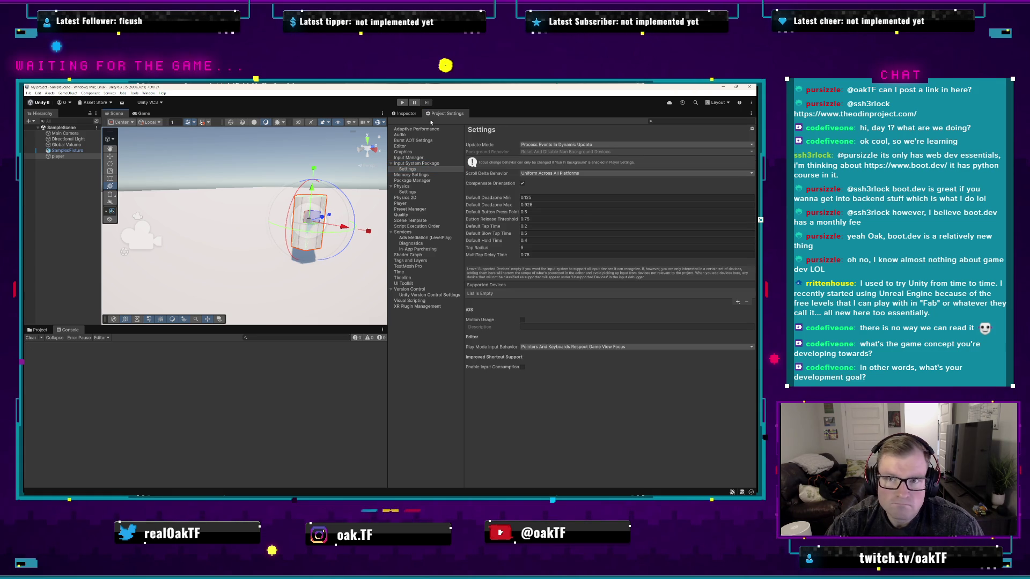
- Set the player object's Tag to Player, then select SamplesFixture in the Hierarchy
{"action": "left_click", "coordinate": [406, 113]}
{"action": "left_click", "coordinate": [436, 132]}
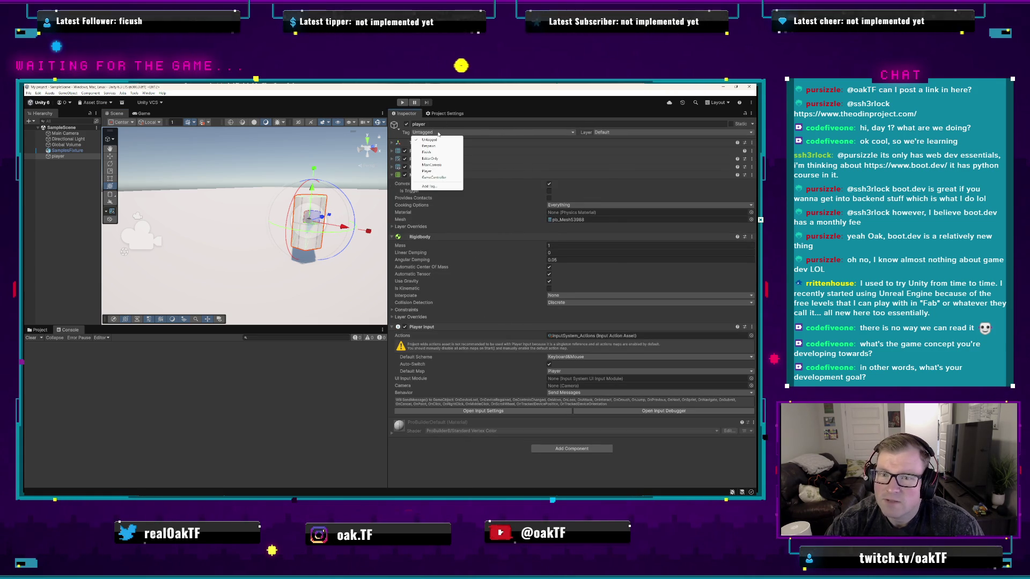
{"action": "left_click", "coordinate": [445, 171]}
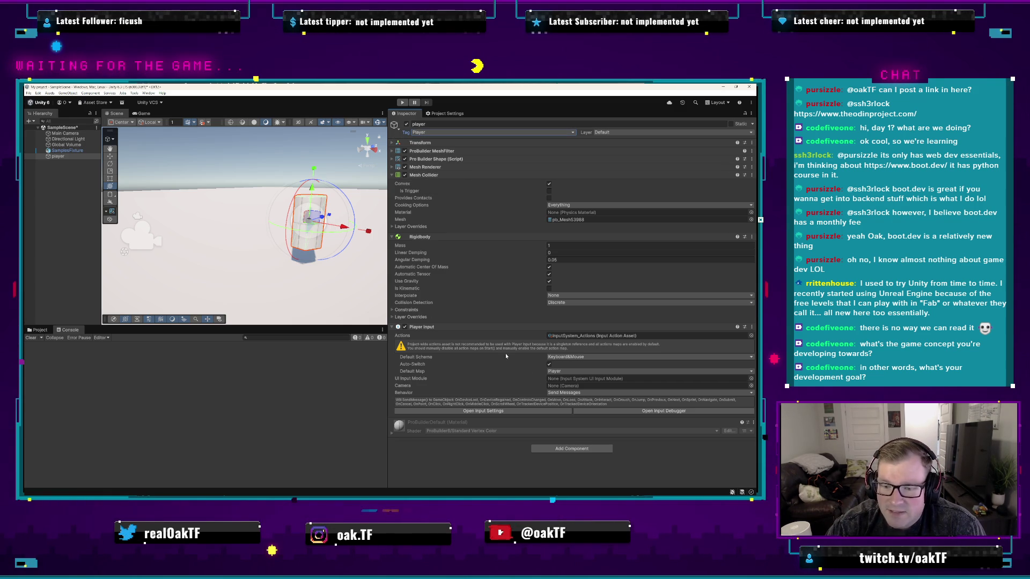
{"action": "left_click", "coordinate": [313, 285]}
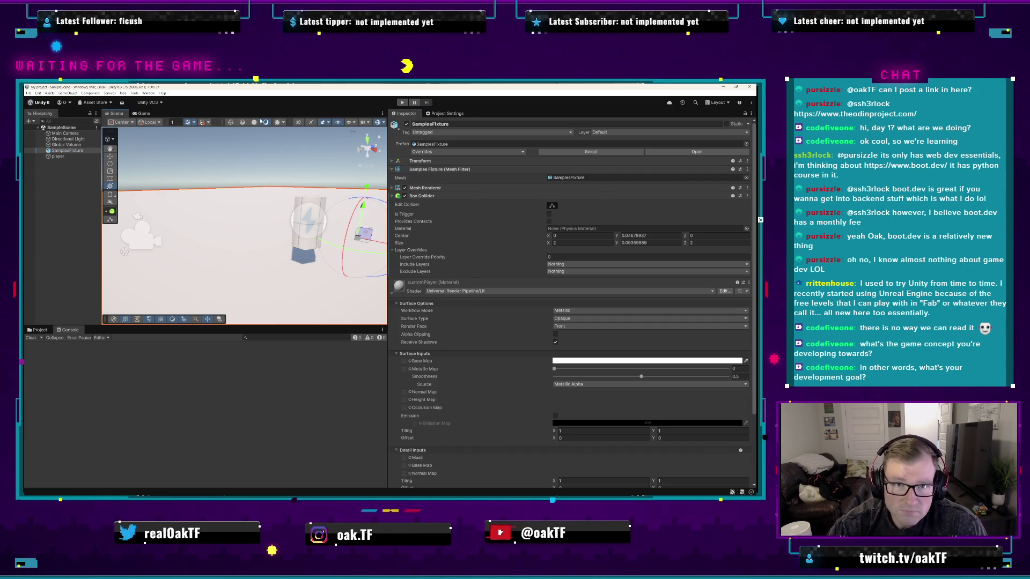
- Enter Play mode and scroll through SamplesFixture's Box Collider settings in the Inspector
{"action": "left_click", "coordinate": [402, 102]}
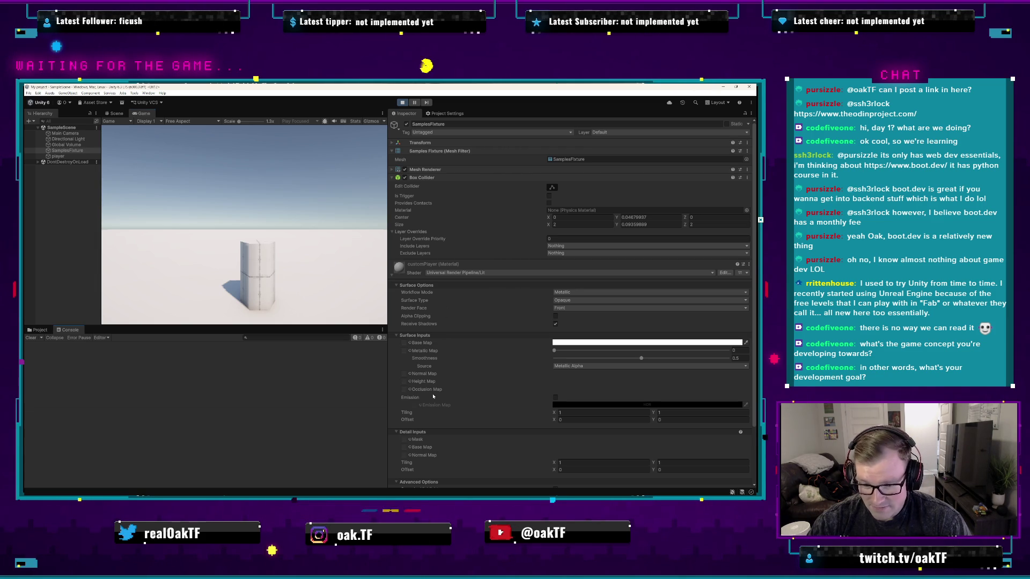
{"action": "scroll", "coordinate": [435, 392], "scroll_direction": "down", "scroll_amount": 3}
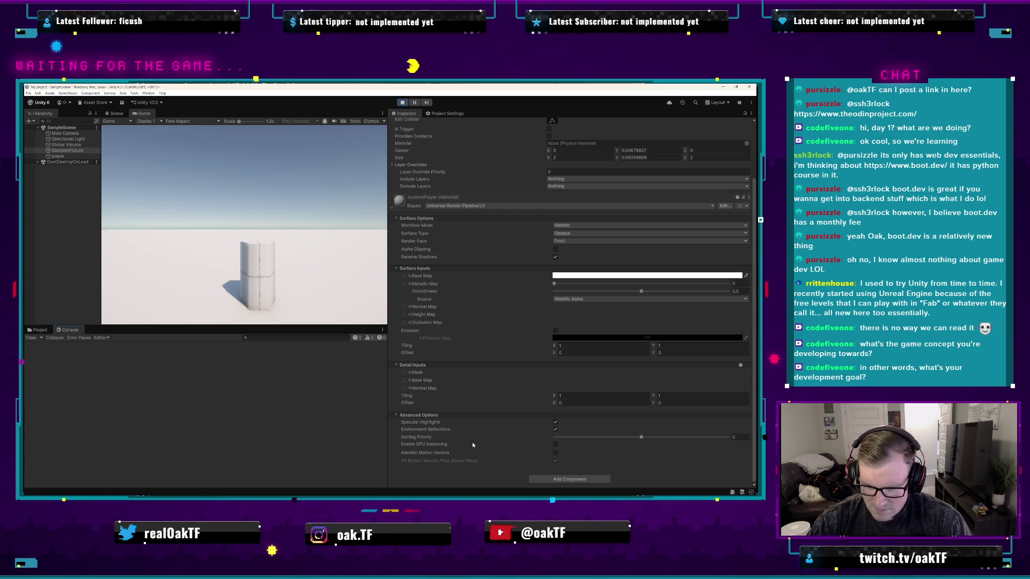
{"action": "scroll", "coordinate": [478, 346], "scroll_direction": "up", "scroll_amount": 3}
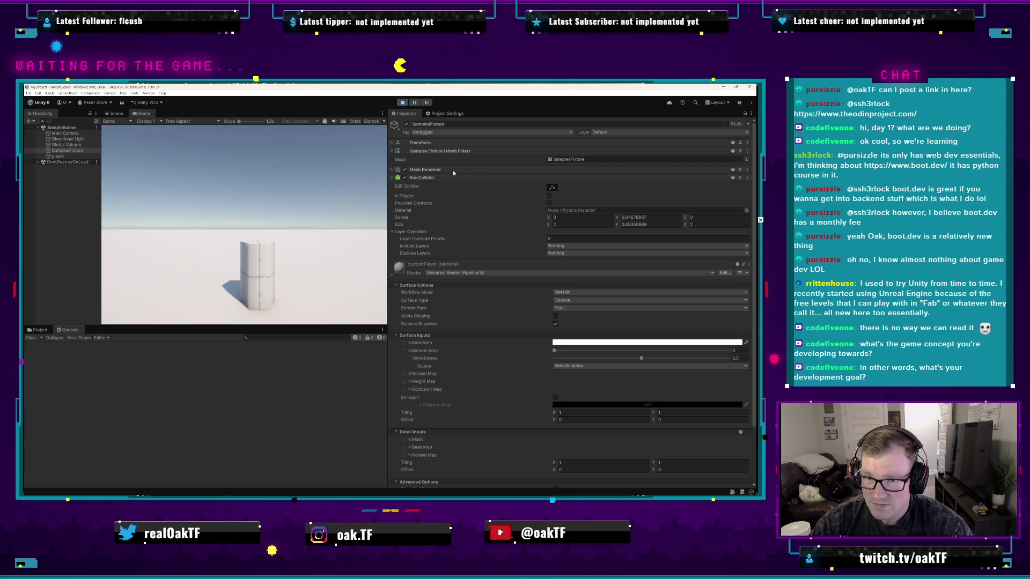
- Select the player, open its Layer list, then its Rigidbody interpolation options
{"action": "left_click", "coordinate": [392, 143]}
{"action": "left_click", "coordinate": [392, 143]}
{"action": "right_click", "coordinate": [438, 143]}
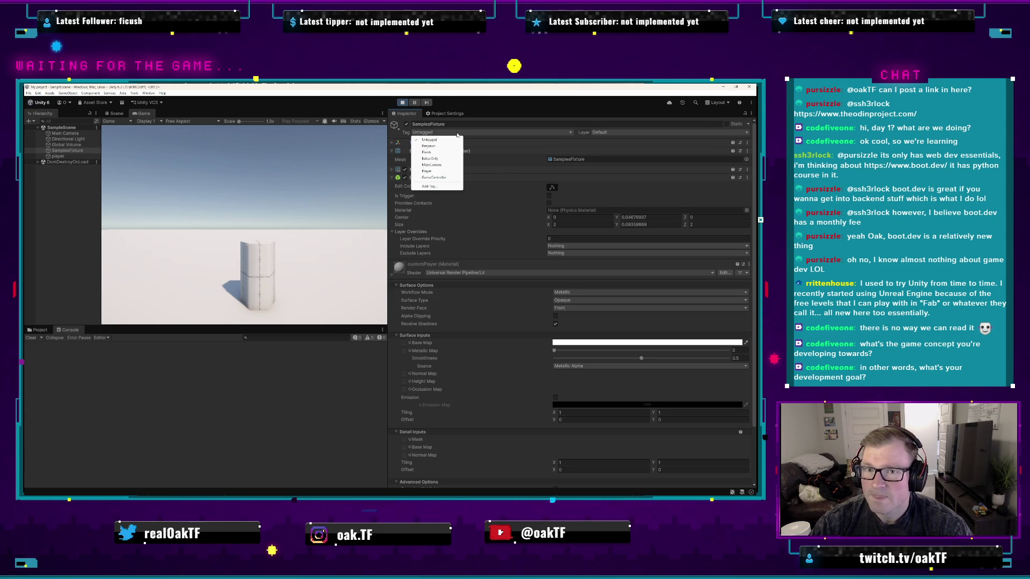
{"action": "left_click", "coordinate": [67, 156]}
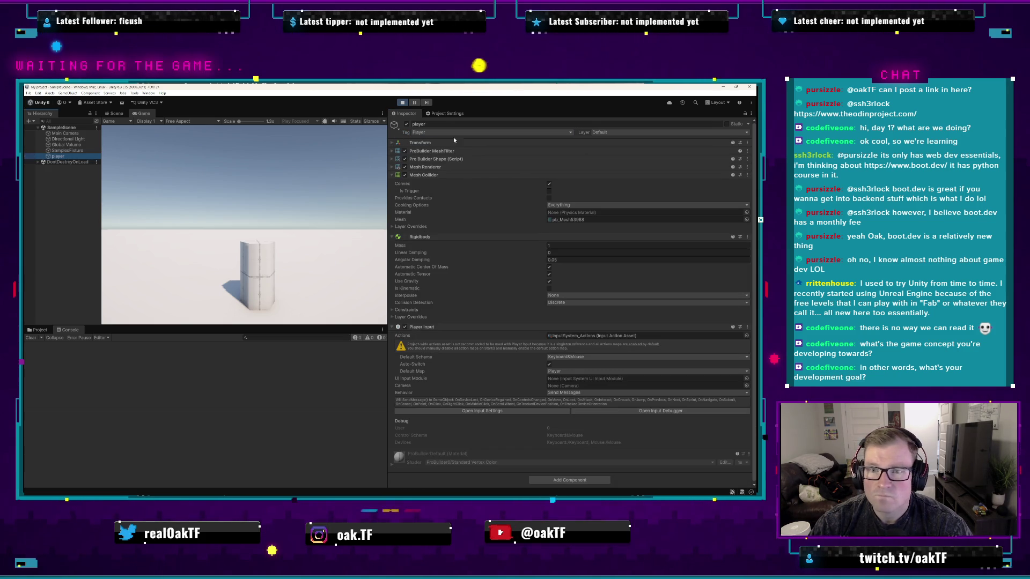
{"action": "left_click", "coordinate": [642, 132]}
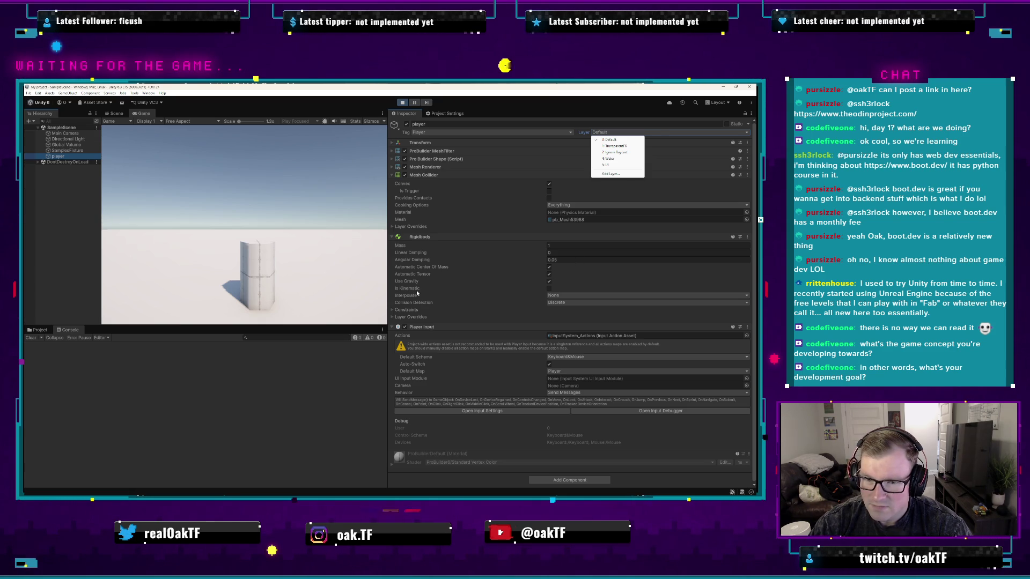
{"action": "left_click", "coordinate": [549, 295]}
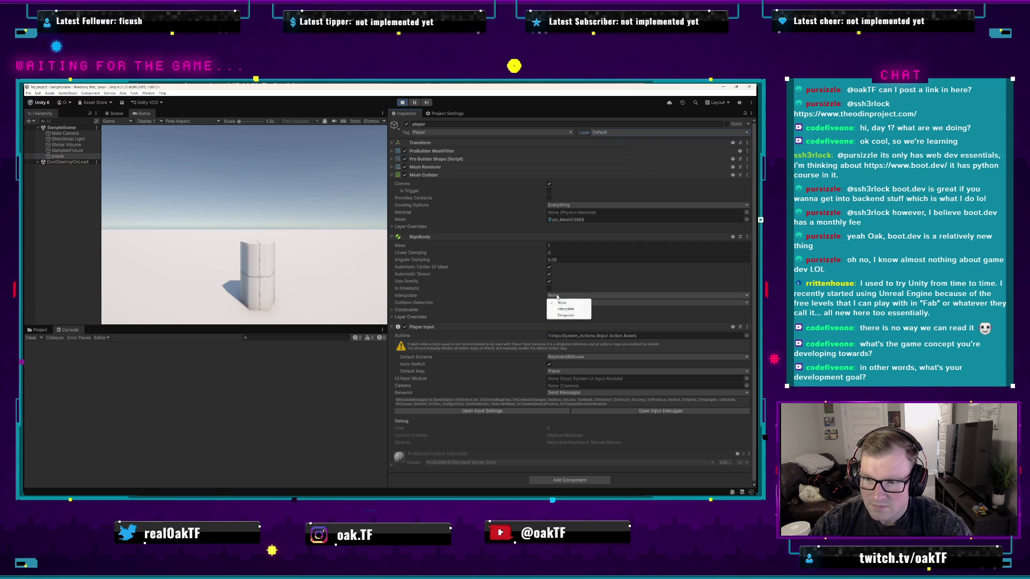
- Check the Rigidbody collision detection options without changes and briefly open the Input Debugger
{"action": "left_click", "coordinate": [612, 296]}
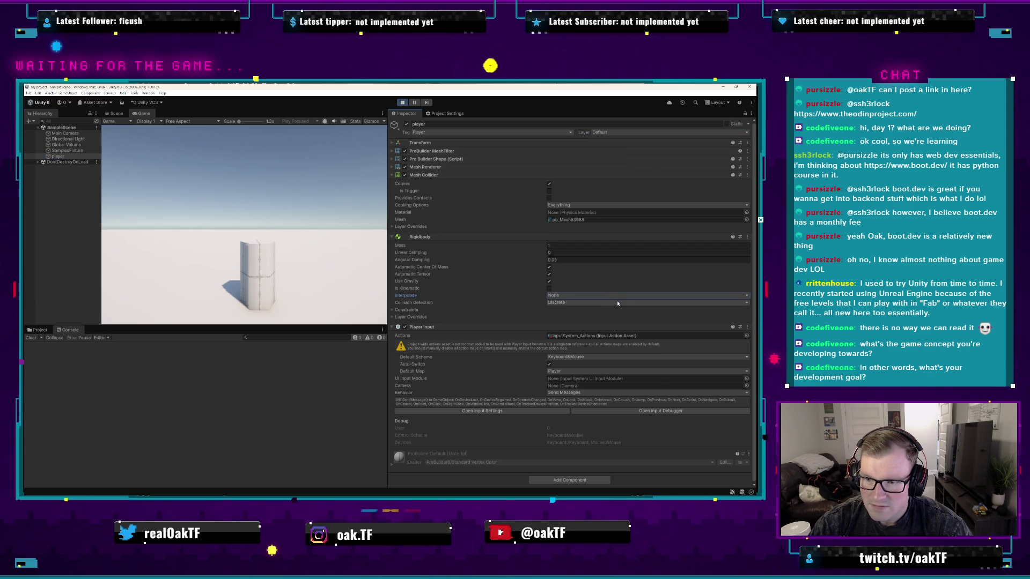
{"action": "left_click", "coordinate": [605, 302]}
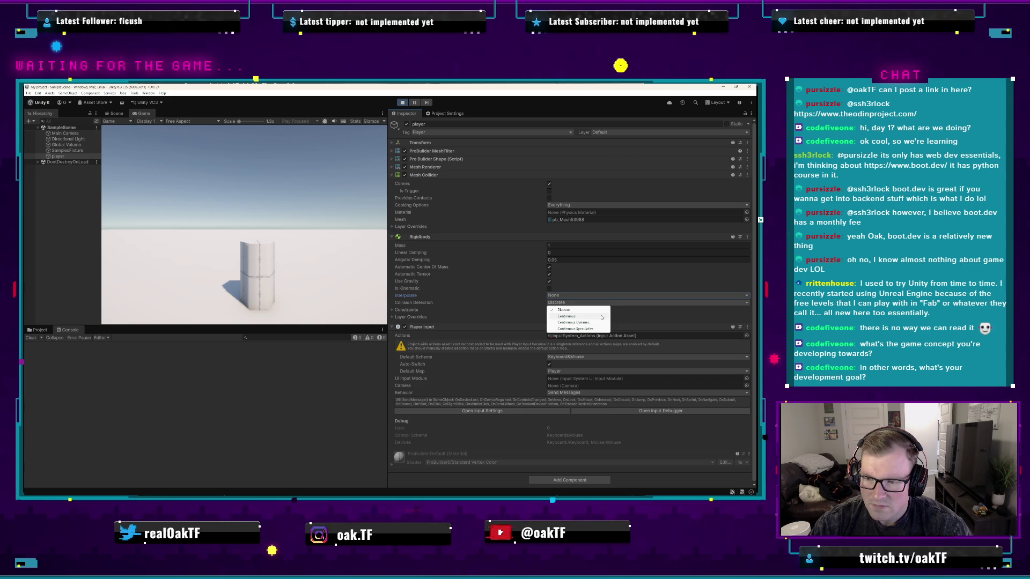
{"action": "left_click", "coordinate": [453, 313]}
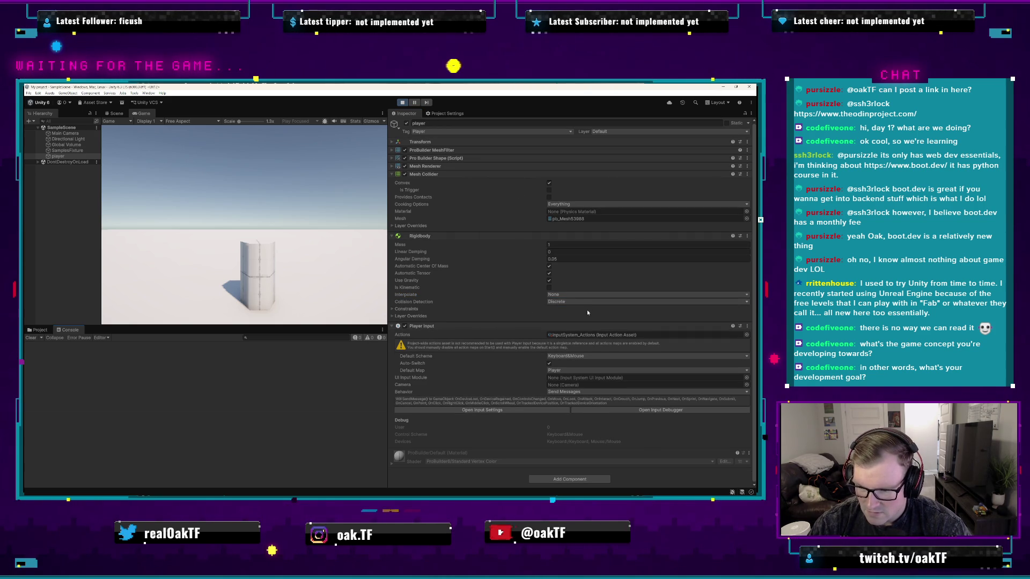
{"action": "left_click", "coordinate": [632, 410]}
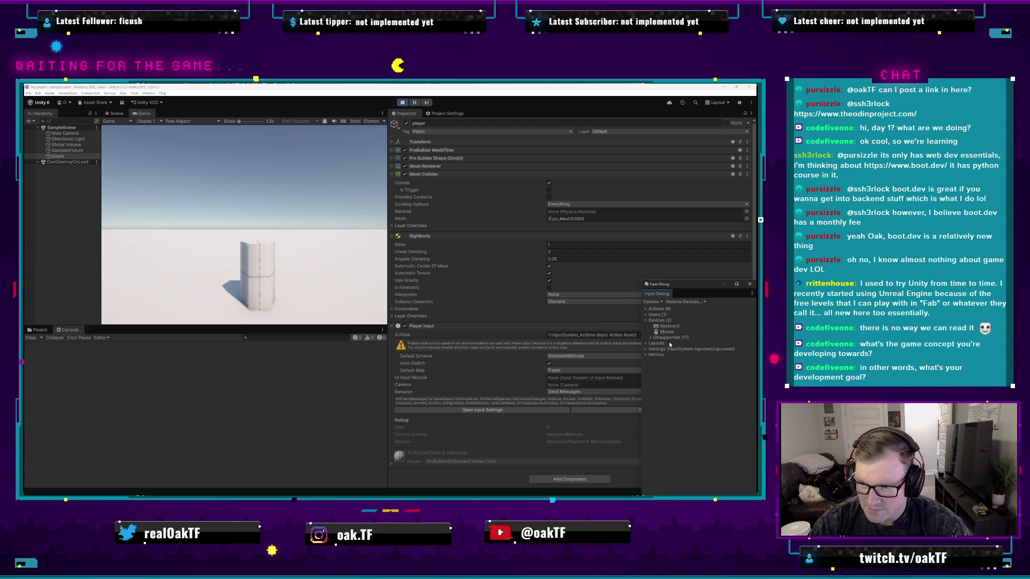
{"action": "left_click", "coordinate": [749, 284]}
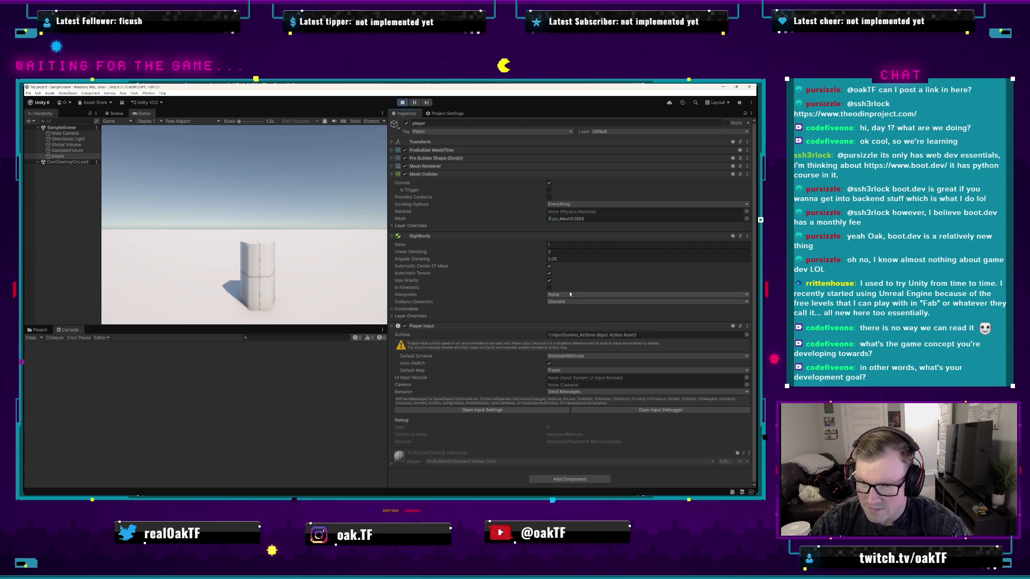
- Set collision detection to Continuous, attempt a Ctrl+S save, and stop Play mode
{"action": "left_click", "coordinate": [549, 288]}
{"action": "left_click", "coordinate": [552, 301]}
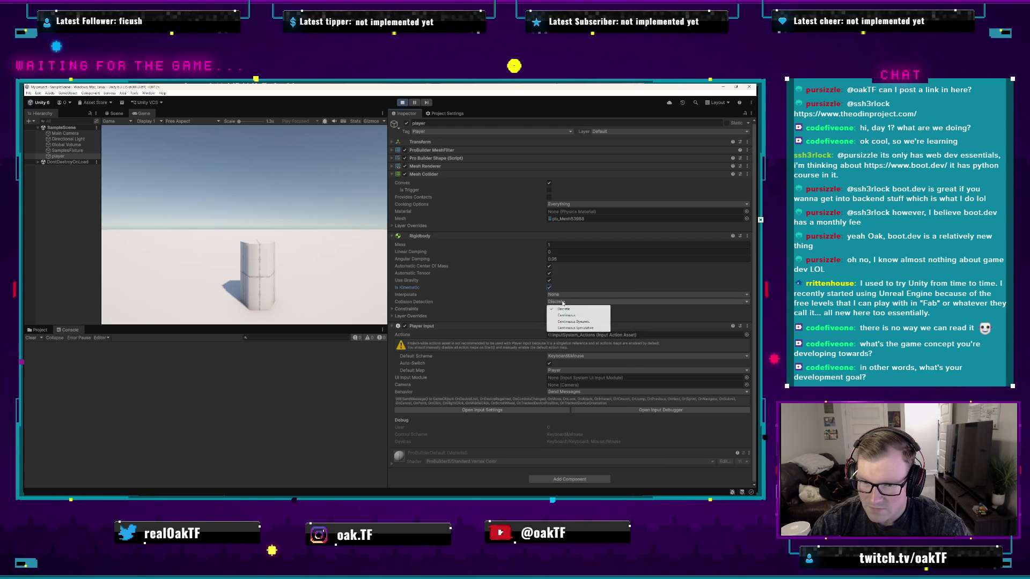
{"action": "left_click", "coordinate": [582, 315]}
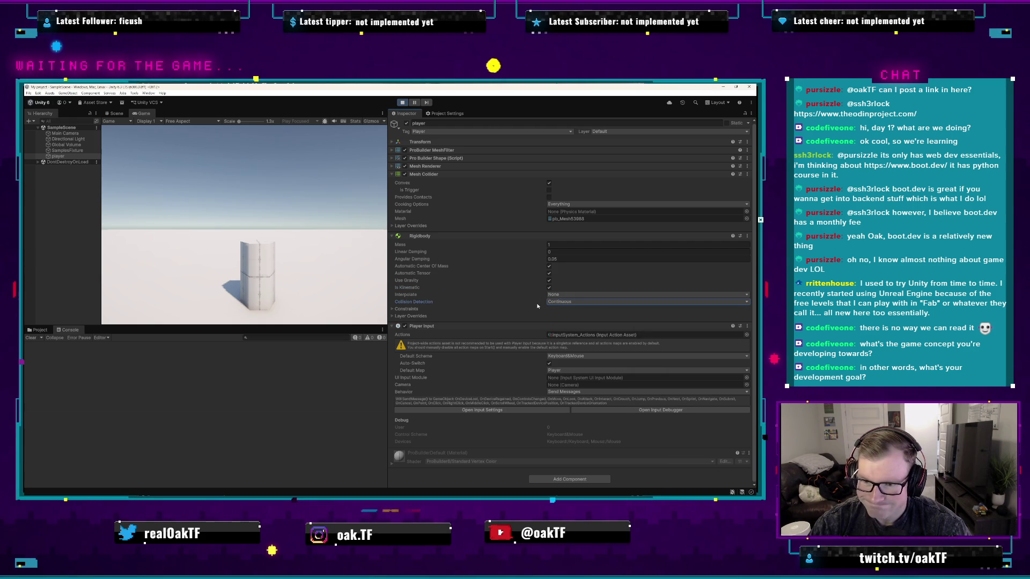
{"action": "key", "text": "ctrl+s"}
{"action": "left_click", "coordinate": [338, 282]}
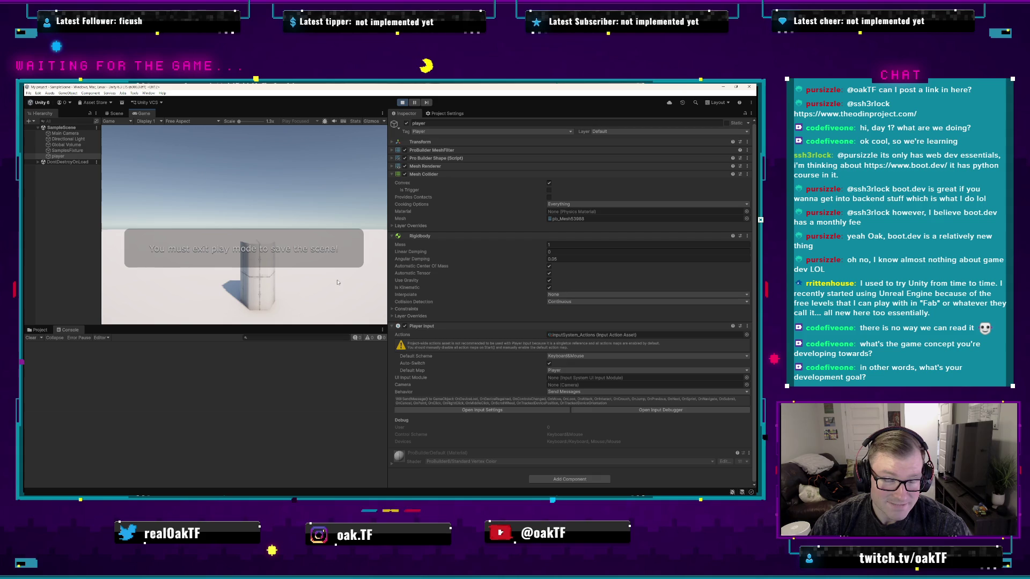
{"action": "left_click", "coordinate": [402, 103]}
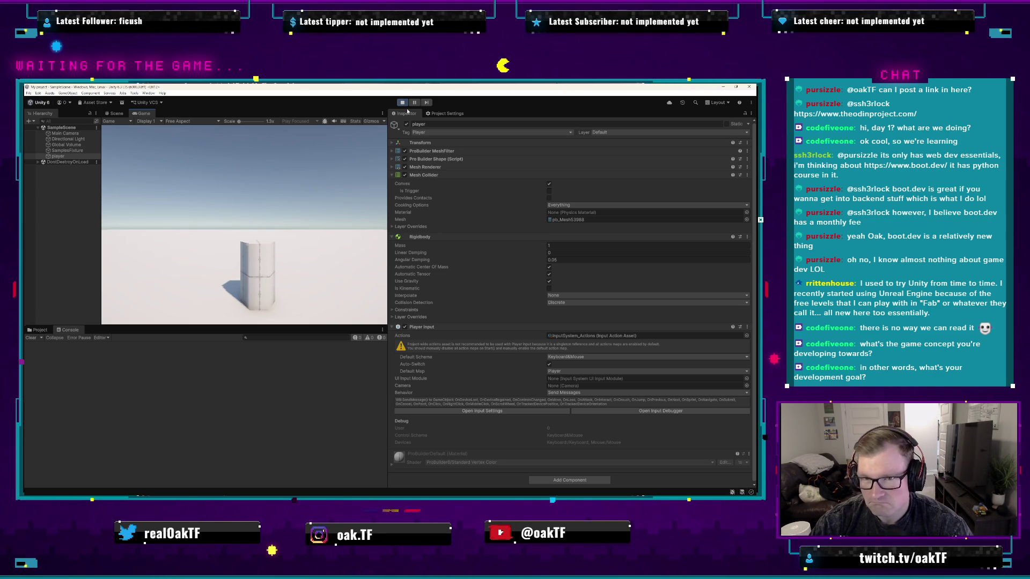
- Exit Play mode, set collision detection to Continuous, and test-run the scene once
{"action": "key", "text": "ctrl+p"}
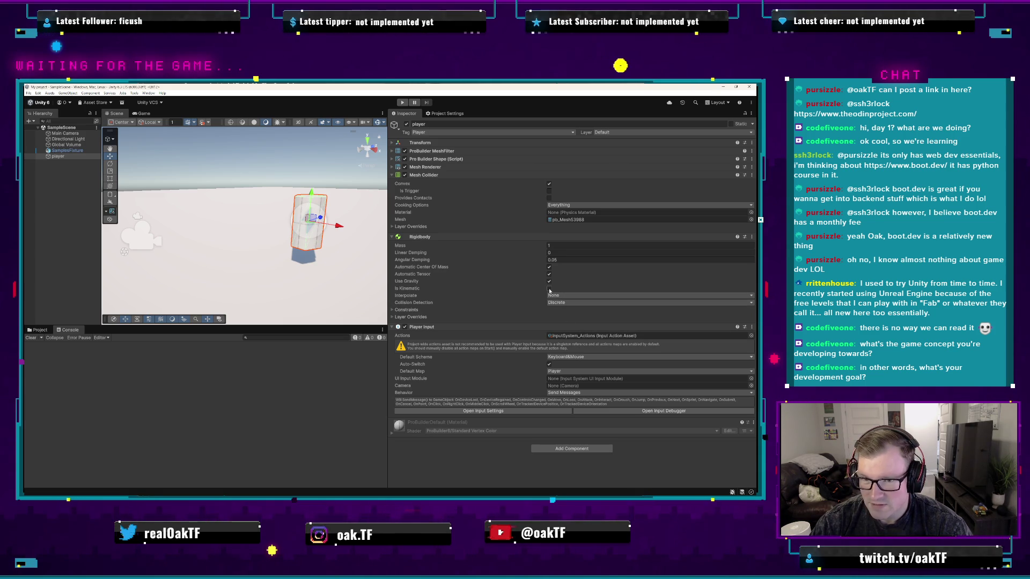
{"action": "left_click", "coordinate": [549, 289]}
{"action": "left_click", "coordinate": [557, 302]}
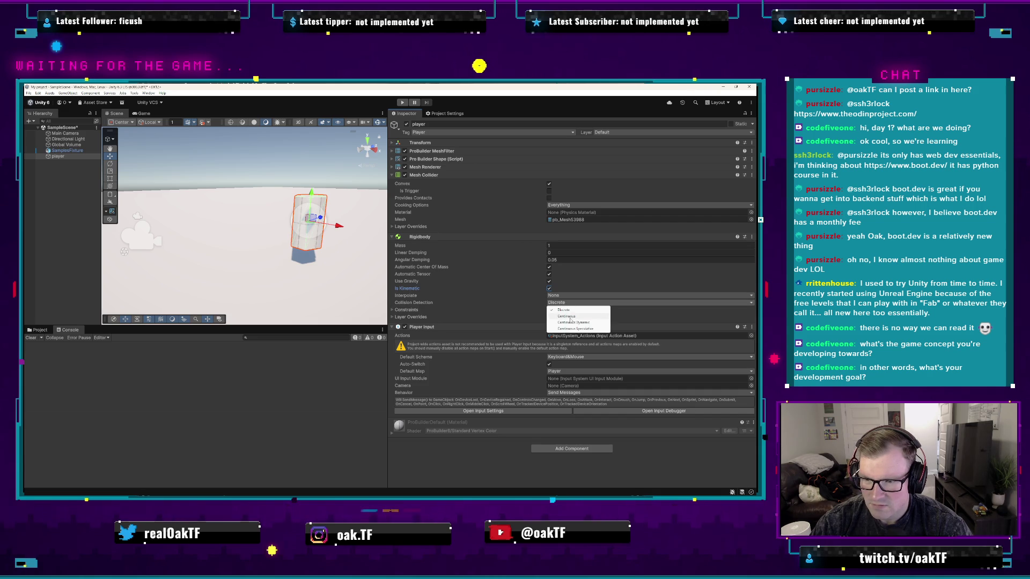
{"action": "left_click", "coordinate": [572, 317]}
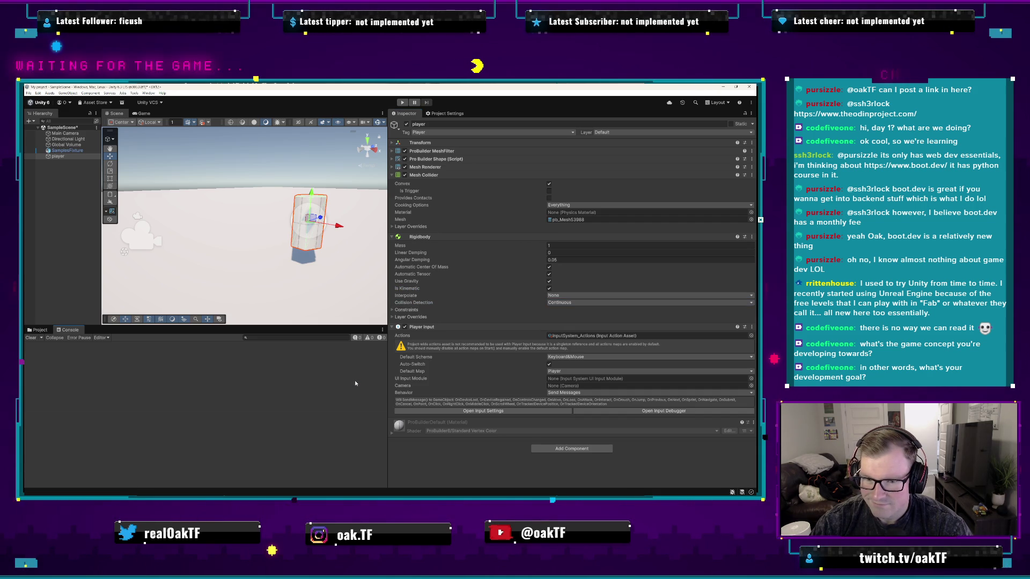
{"action": "left_click", "coordinate": [402, 102]}
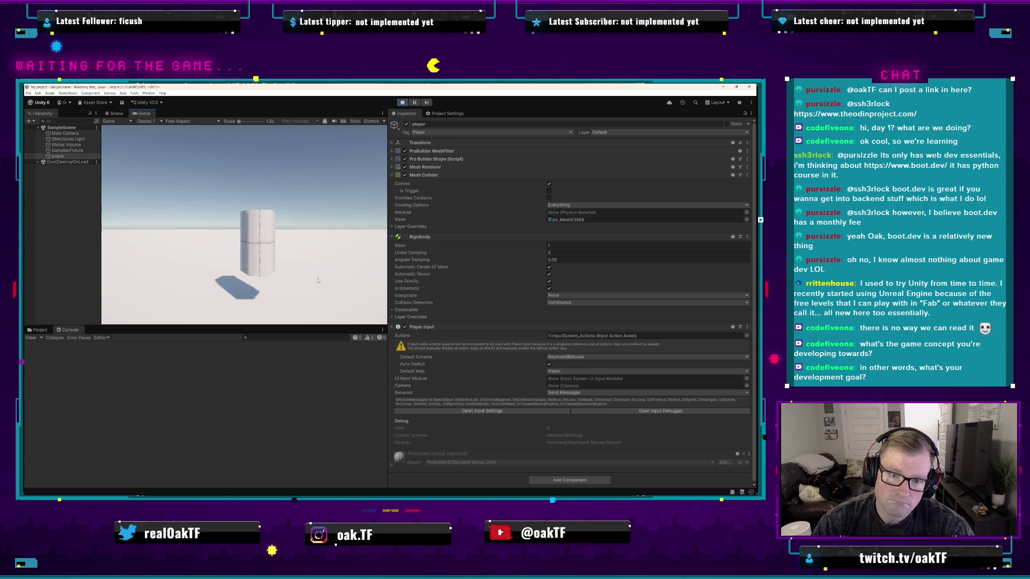
{"action": "left_click", "coordinate": [402, 102]}
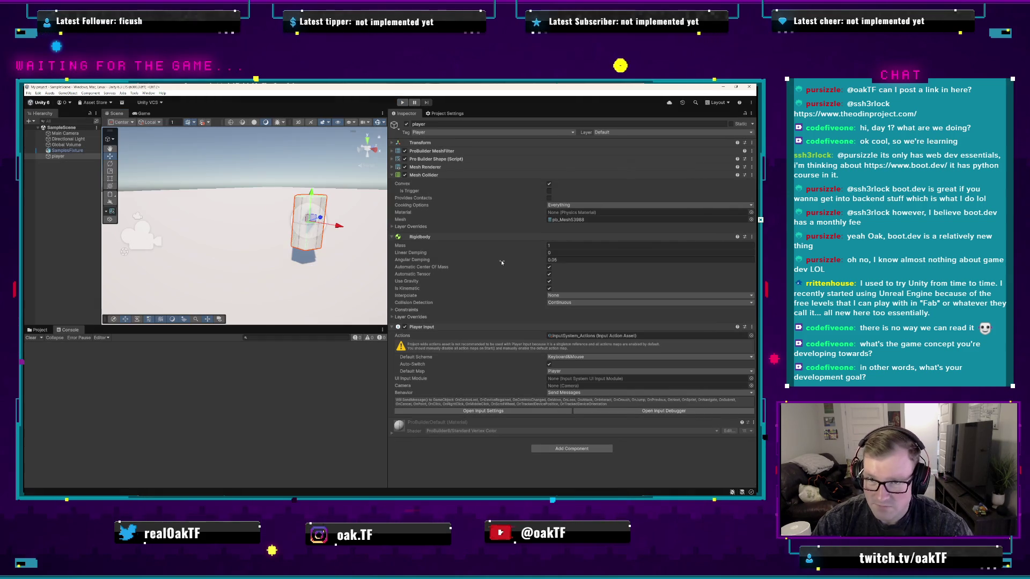
- Switch collision detection back to Discrete and run the scene again
{"action": "left_click", "coordinate": [556, 303]}
{"action": "left_click", "coordinate": [560, 307]}
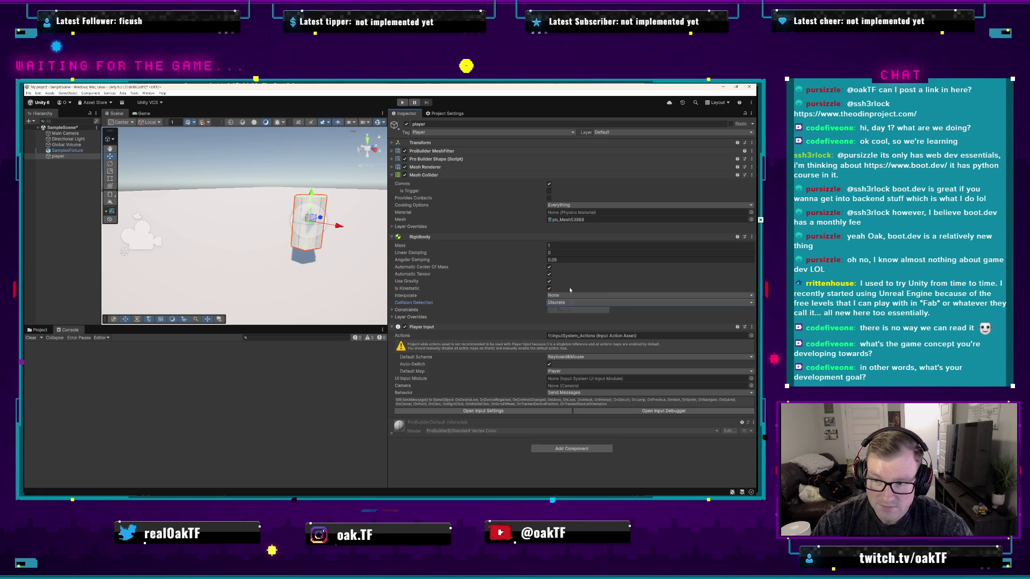
{"action": "left_click", "coordinate": [402, 102]}
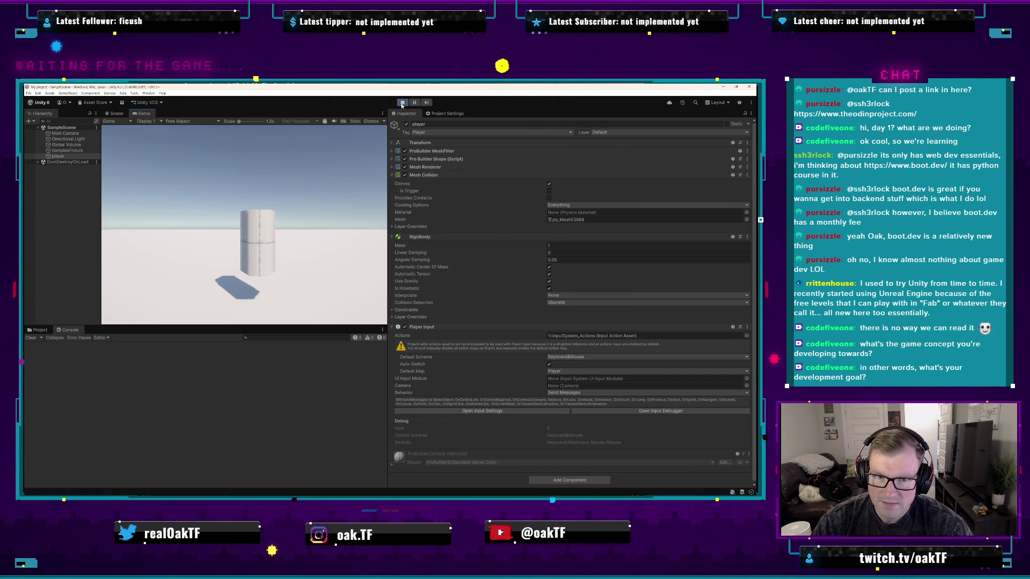
- Stop the game, leave collision detection on Discrete after toggling, and save the scene with Ctrl+S
{"action": "key", "text": "ctrl+p"}
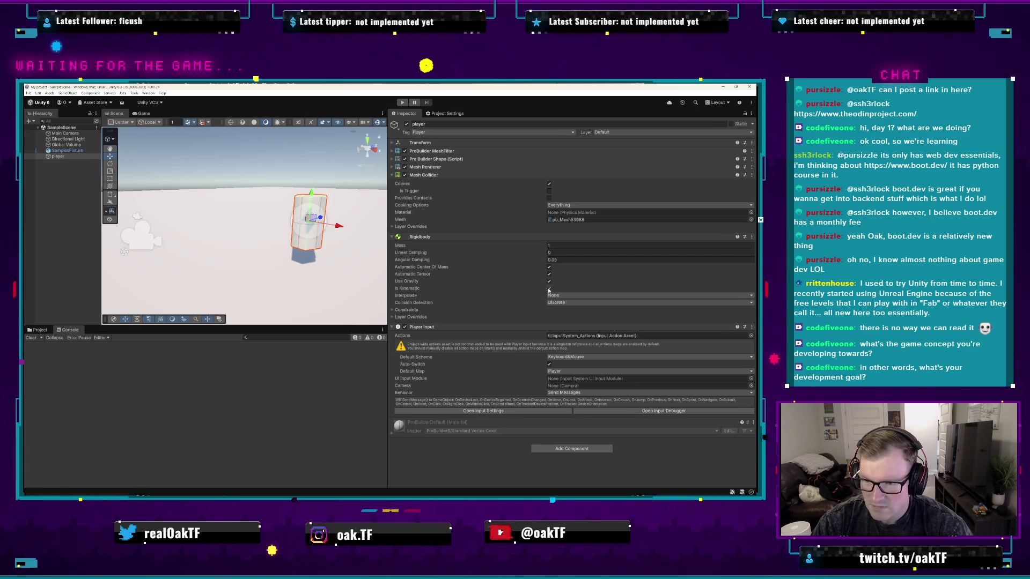
{"action": "left_click", "coordinate": [572, 303]}
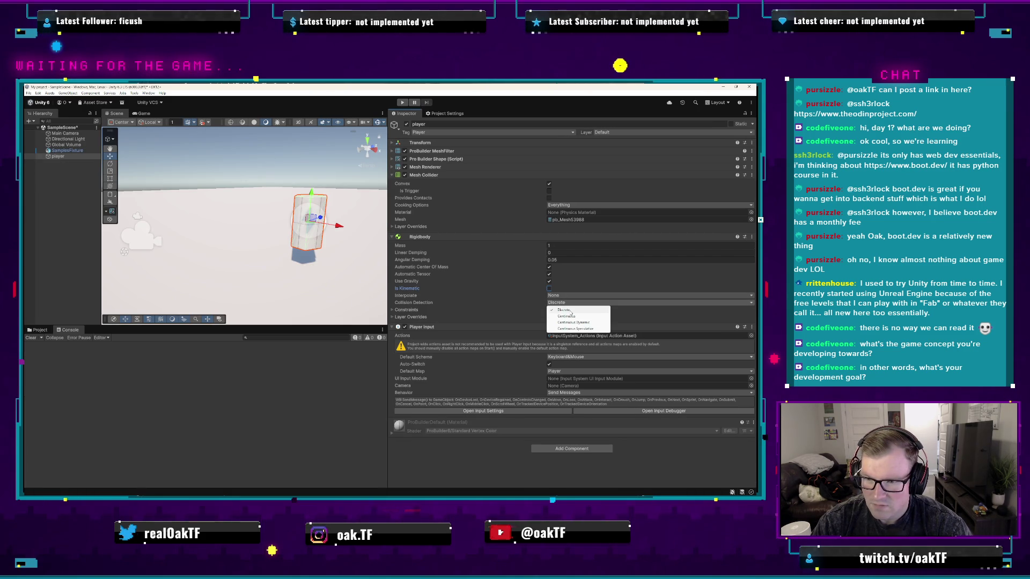
{"action": "left_click", "coordinate": [528, 318]}
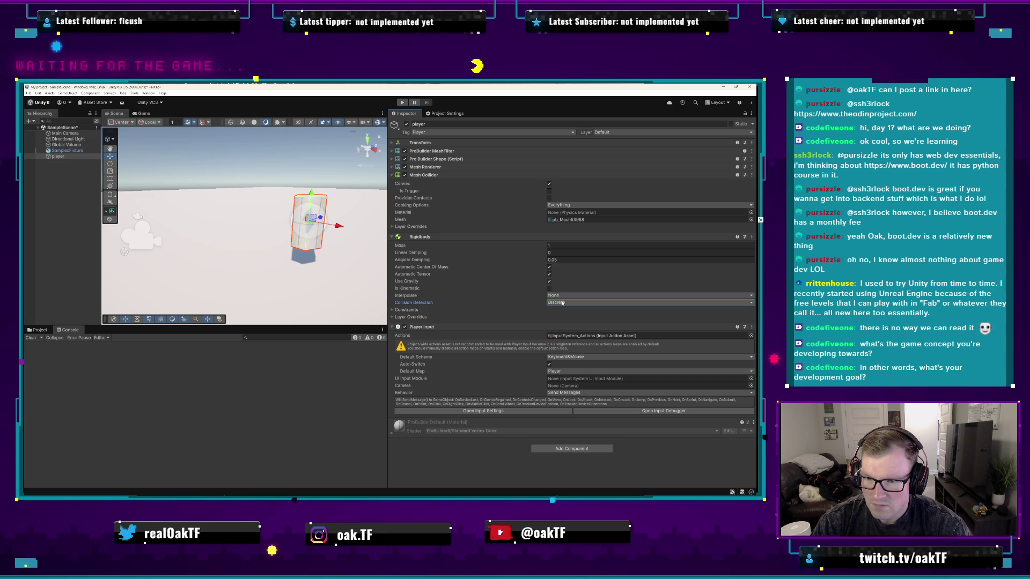
{"action": "left_click", "coordinate": [392, 311]}
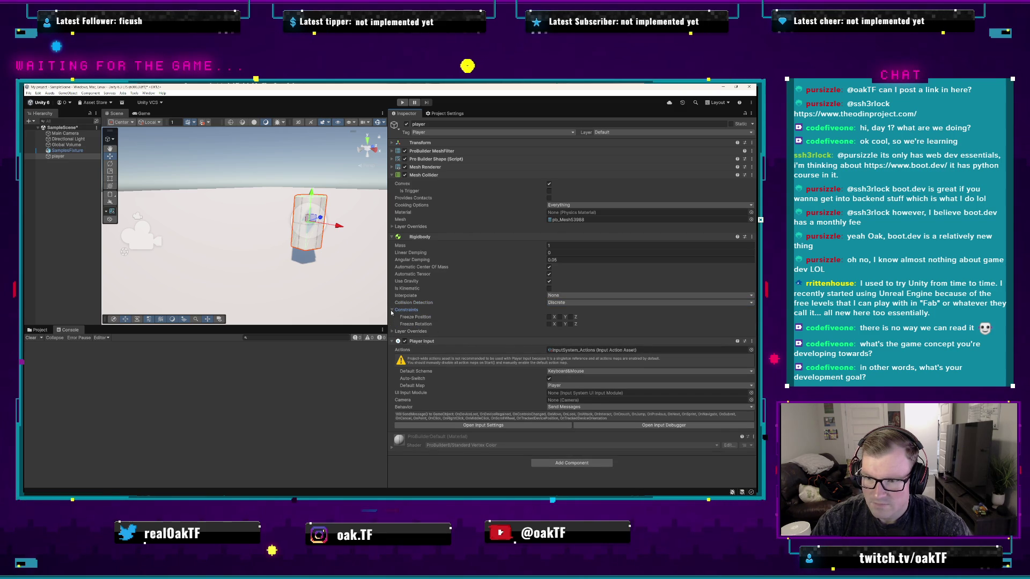
{"action": "left_click", "coordinate": [392, 311]}
{"action": "left_click", "coordinate": [573, 304]}
{"action": "left_click", "coordinate": [582, 317]}
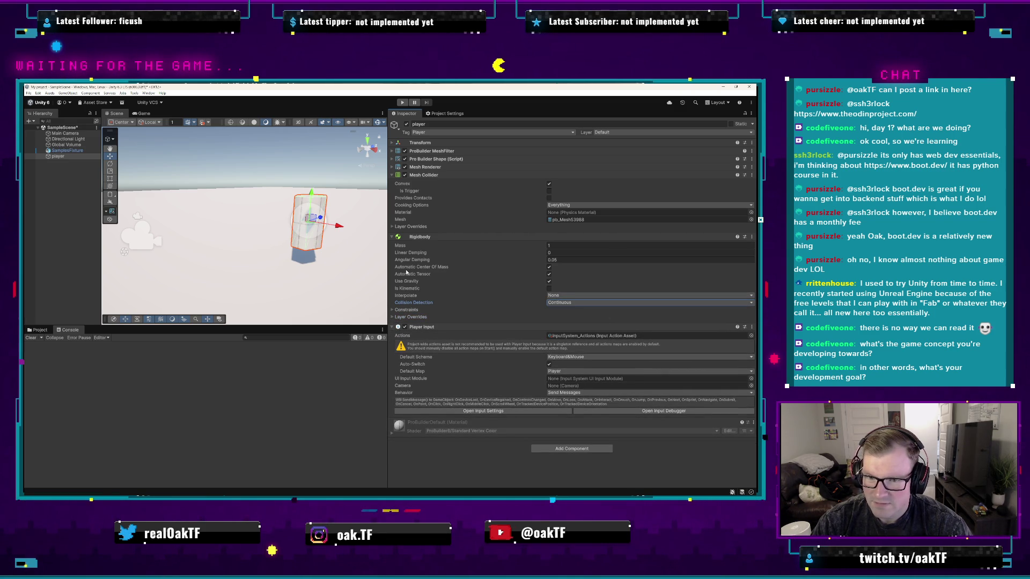
{"action": "left_click", "coordinate": [586, 304]}
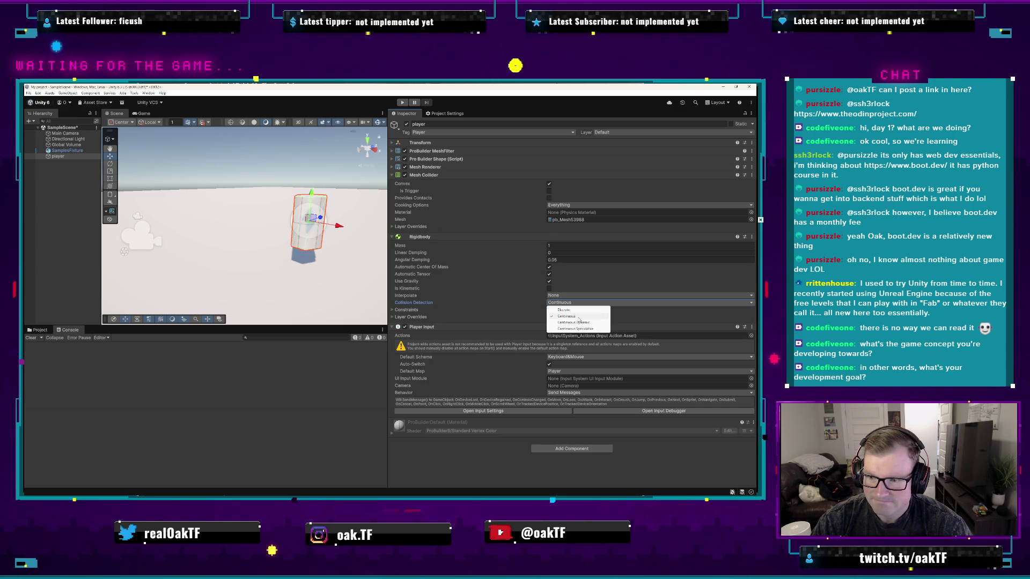
{"action": "left_click", "coordinate": [563, 310]}
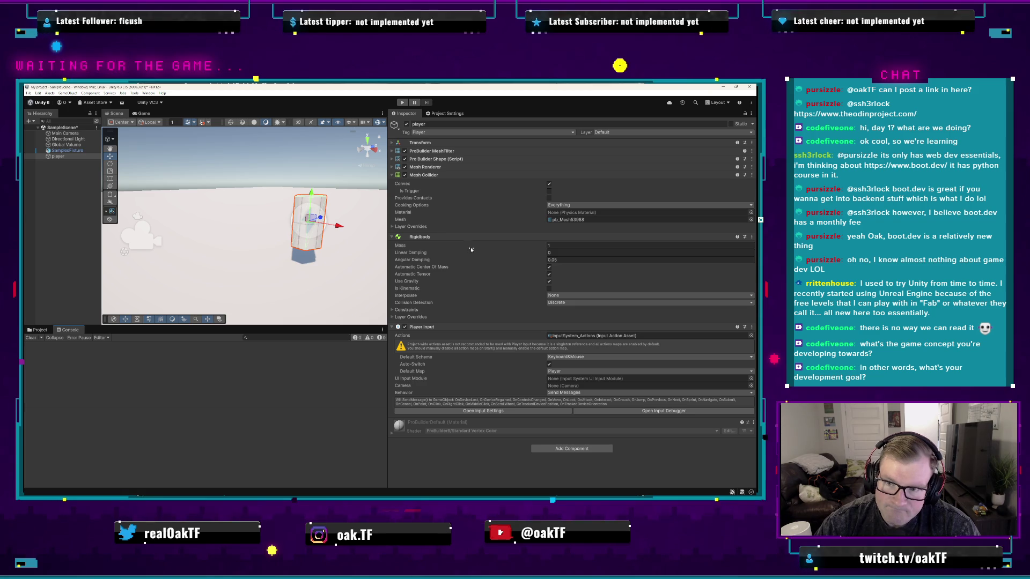
{"action": "key", "text": "ctrl+s"}
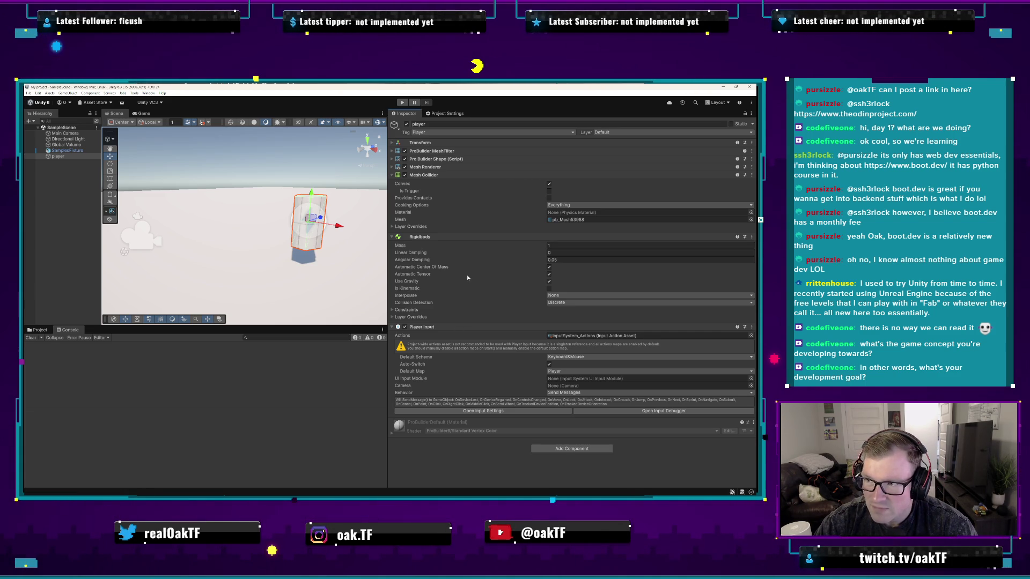
- View the player's Static flags list without changes, then bring up the Add Component list
{"action": "left_click", "coordinate": [753, 125]}
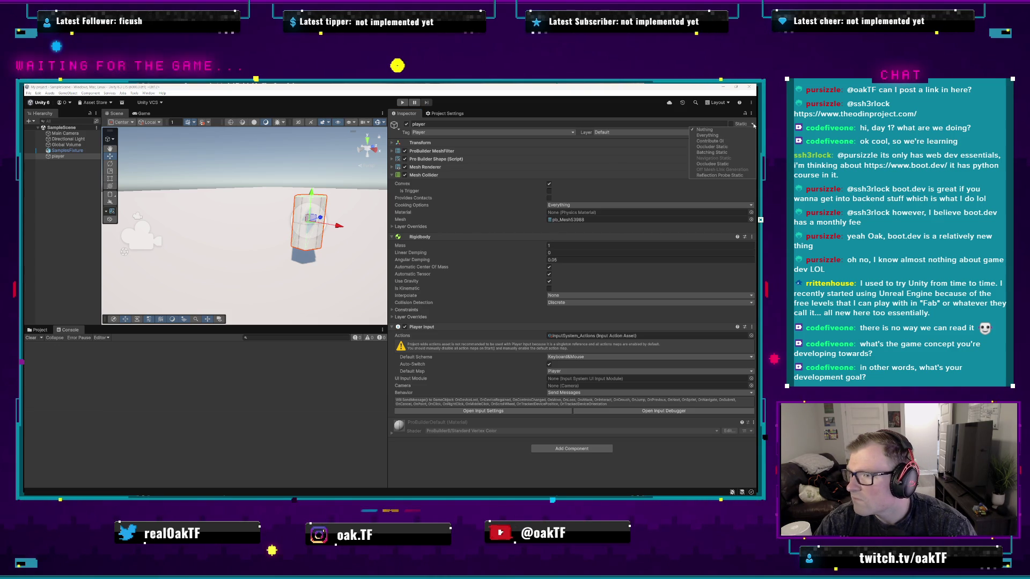
{"action": "key", "text": "Escape"}
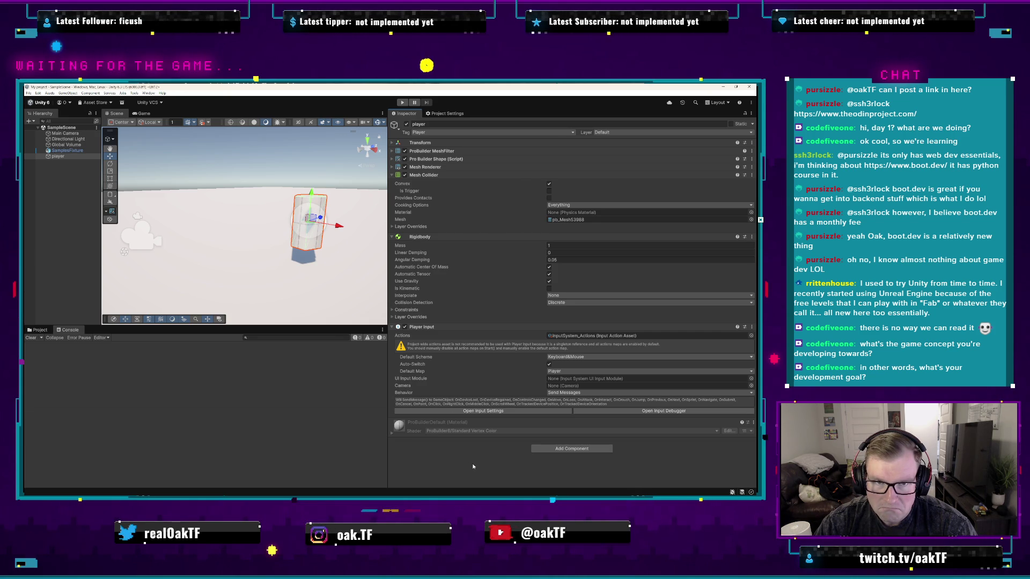
{"action": "left_click", "coordinate": [562, 448]}
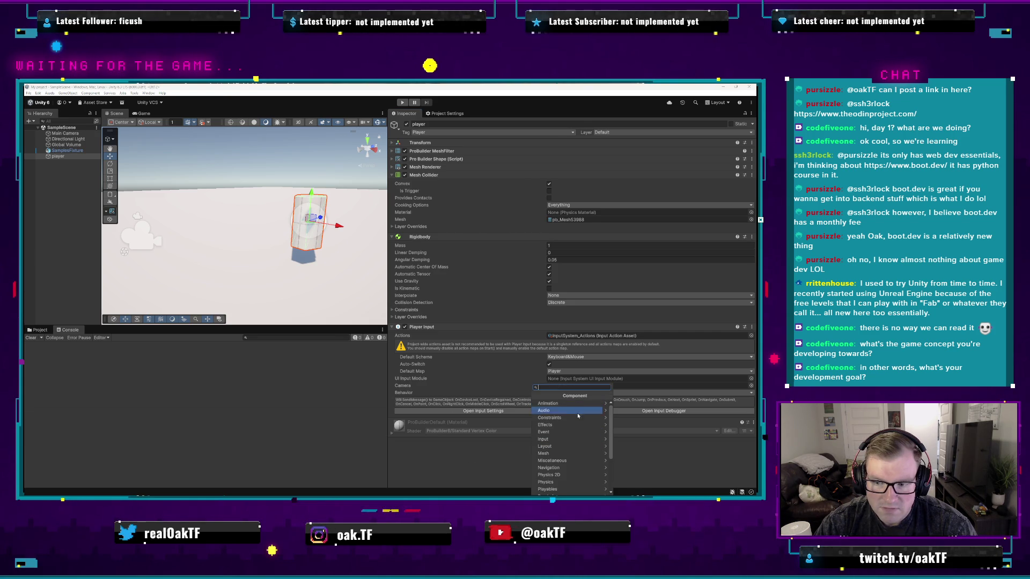
- Add Event System and Input System UI Input Module components to the player
{"action": "left_click", "coordinate": [581, 432]}
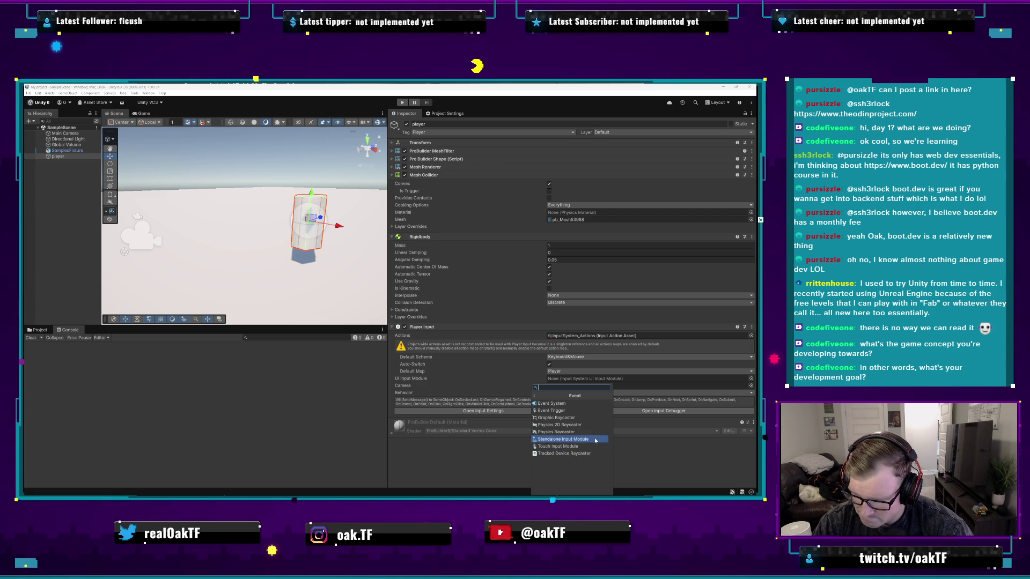
{"action": "left_click", "coordinate": [591, 403]}
{"action": "scroll", "coordinate": [523, 424], "scroll_direction": "down", "scroll_amount": 1}
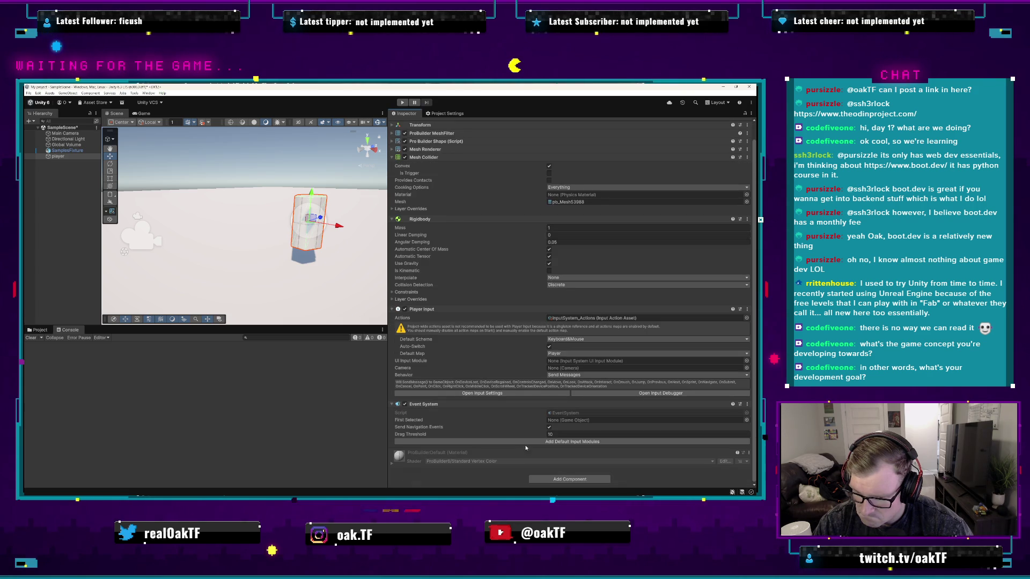
{"action": "left_click", "coordinate": [575, 421]}
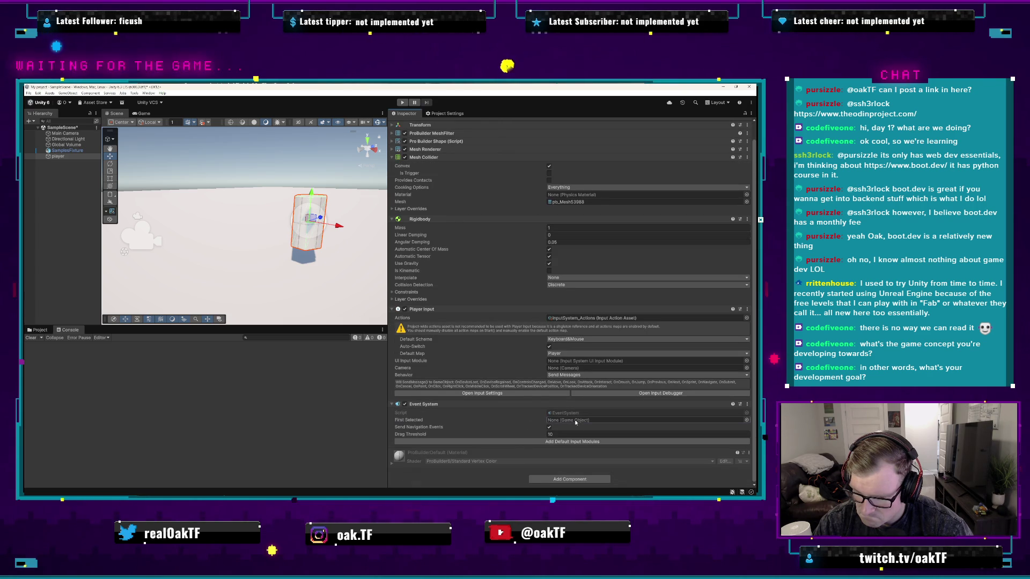
{"action": "left_click", "coordinate": [552, 442]}
- Expand the UI module's Advanced settings and open EventSystem.cs via Edit Script
{"action": "scroll", "coordinate": [522, 432], "scroll_direction": "down", "scroll_amount": 3}
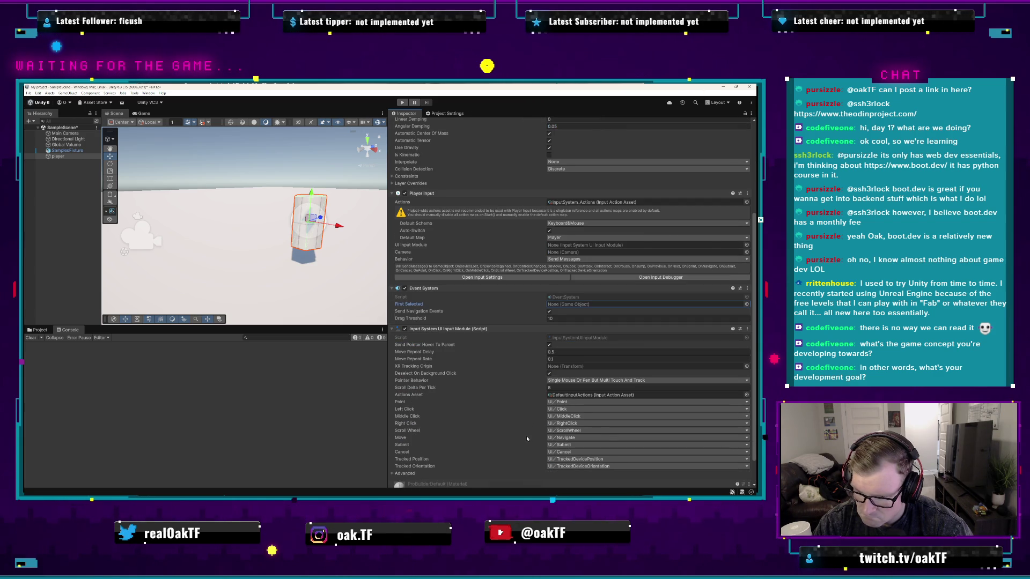
{"action": "scroll", "coordinate": [525, 435], "scroll_direction": "down", "scroll_amount": 1}
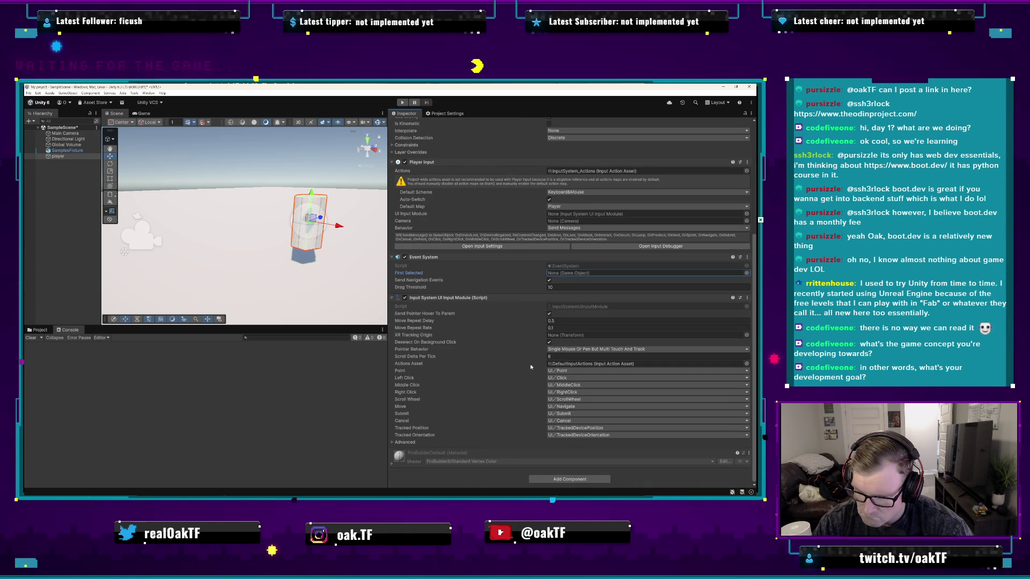
{"action": "left_click", "coordinate": [392, 443]}
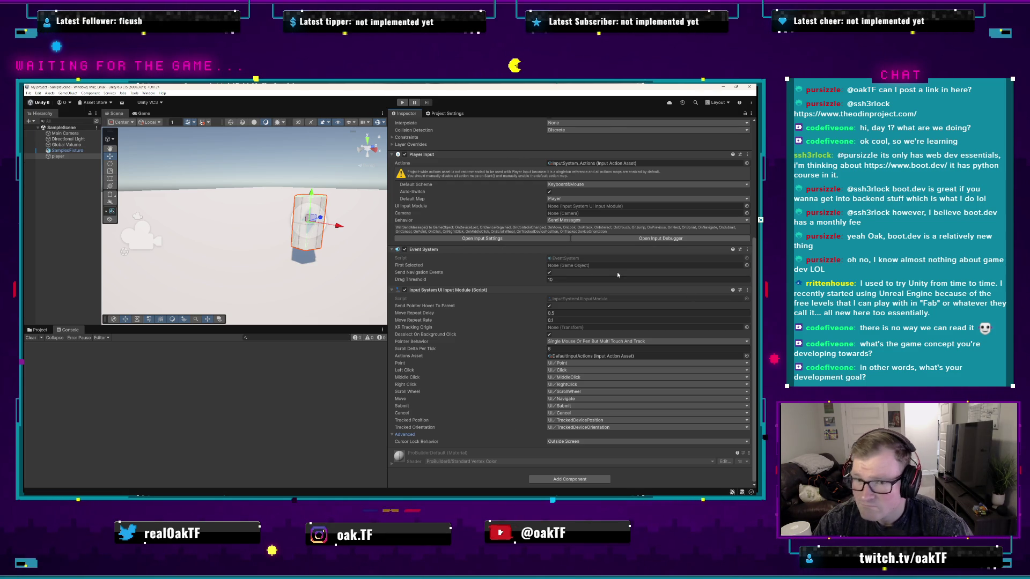
{"action": "left_click", "coordinate": [748, 250]}
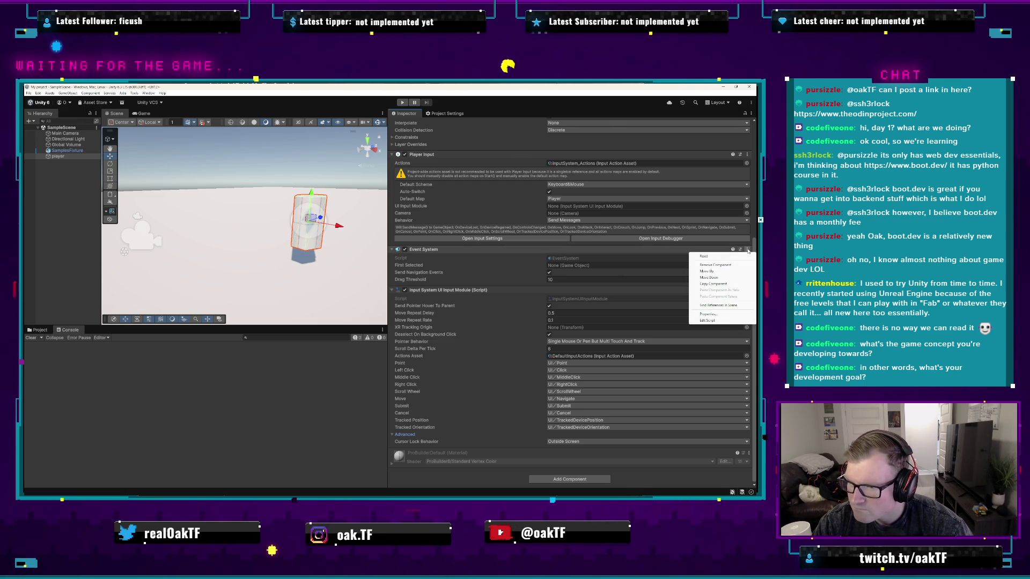
{"action": "left_click", "coordinate": [719, 321]}
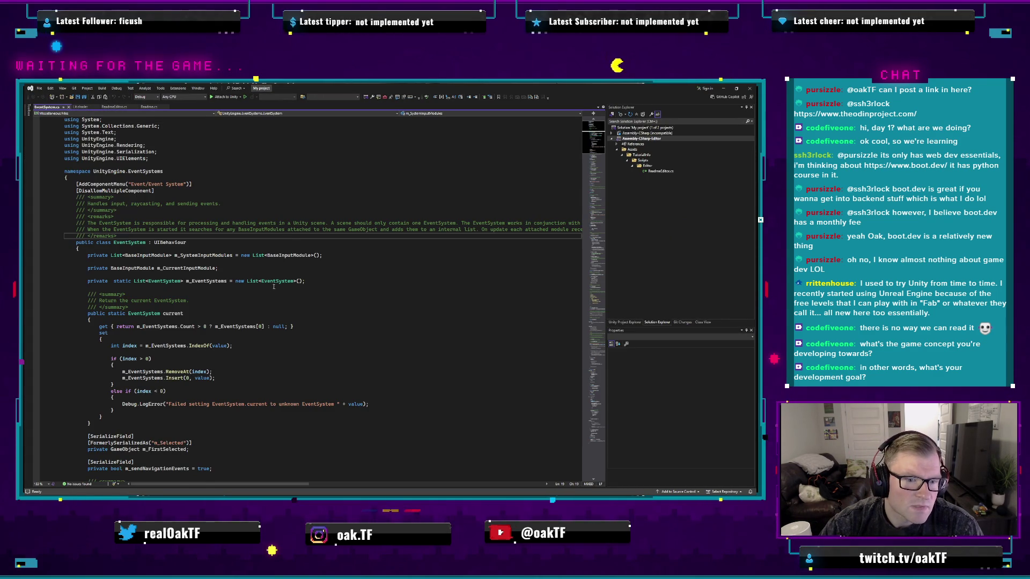
- Search commands for 'fold all', then 'collap', and collapse EventSystem.cs to its definitions
{"action": "left_click", "coordinate": [319, 261]}
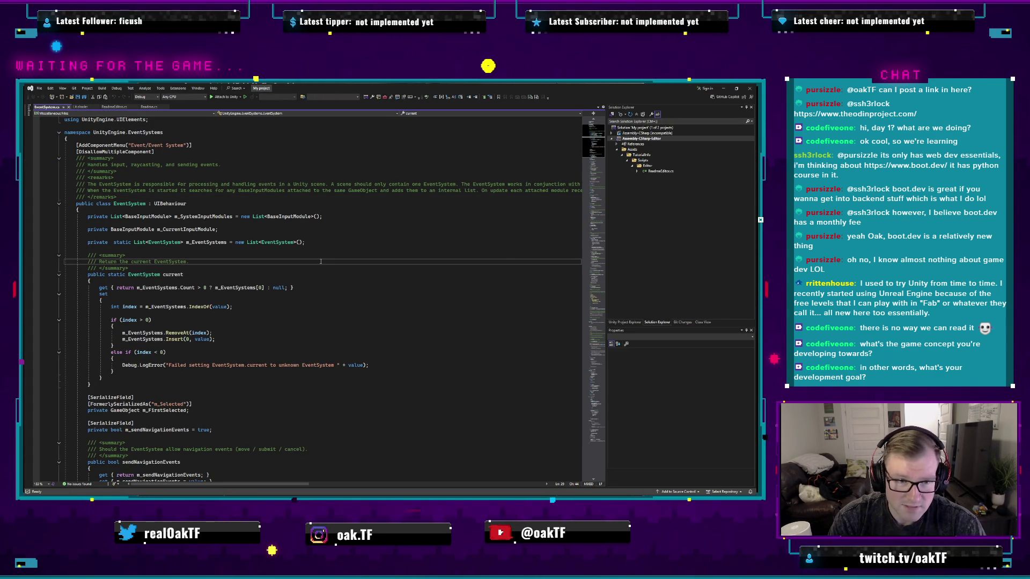
{"action": "key", "text": "ctrl+q"}
{"action": "type", "text": "fold"}
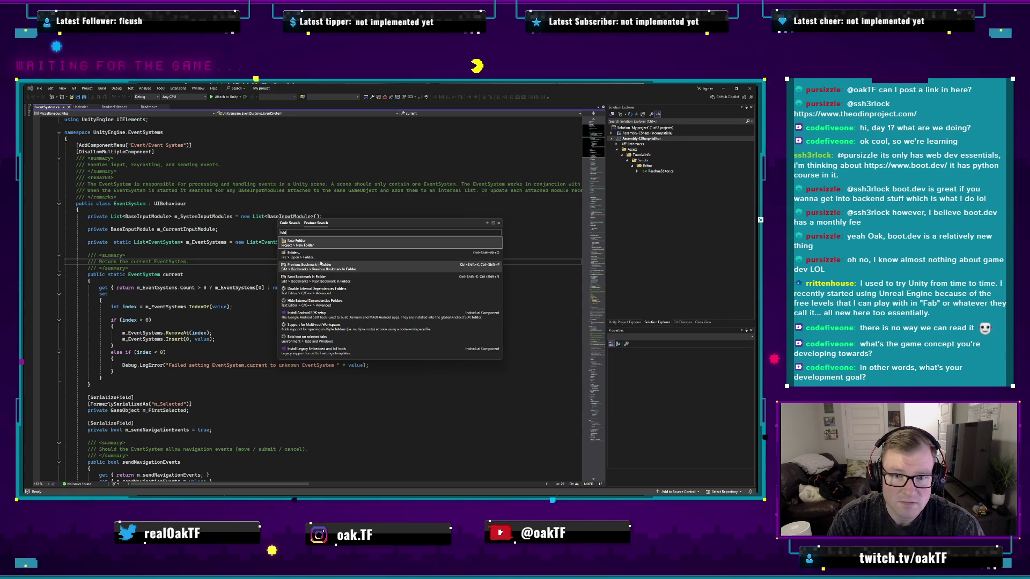
{"action": "type", "text": " all"}
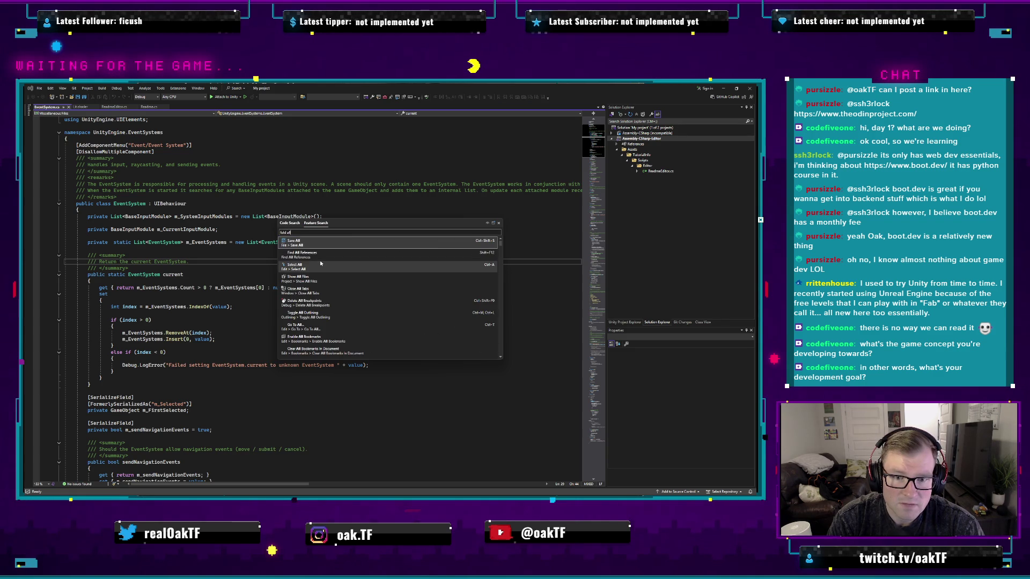
{"action": "key", "text": "ctrl+a"}
{"action": "type", "text": "coll"}
{"action": "key", "text": "Escape"}
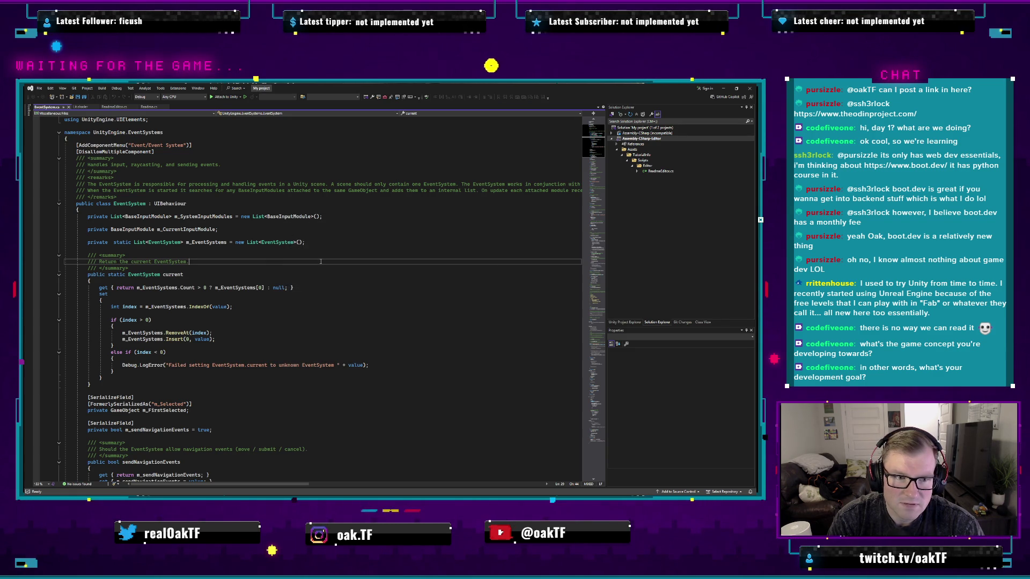
{"action": "key", "text": "ctrl+q"}
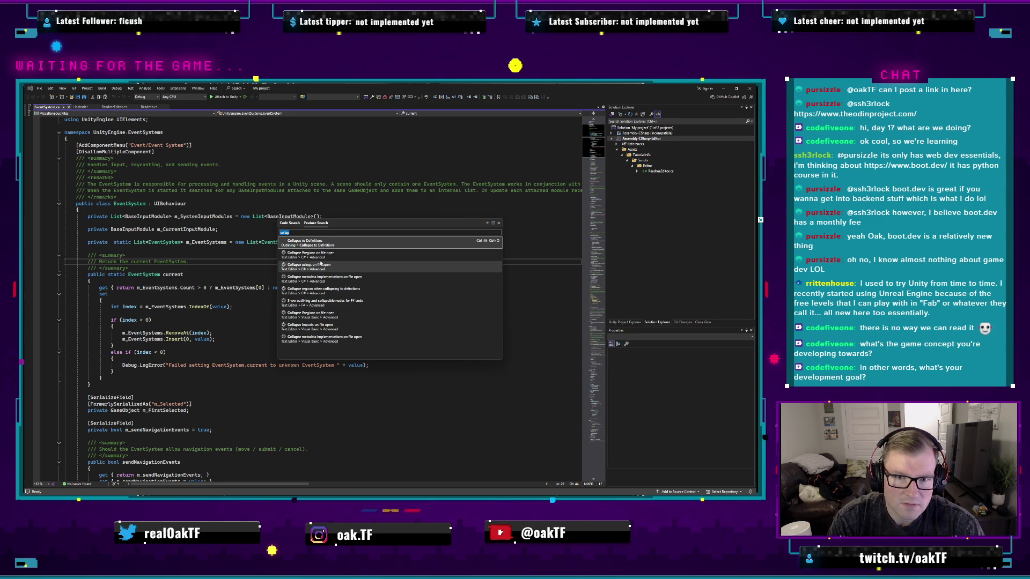
{"action": "type", "text": "collap"}
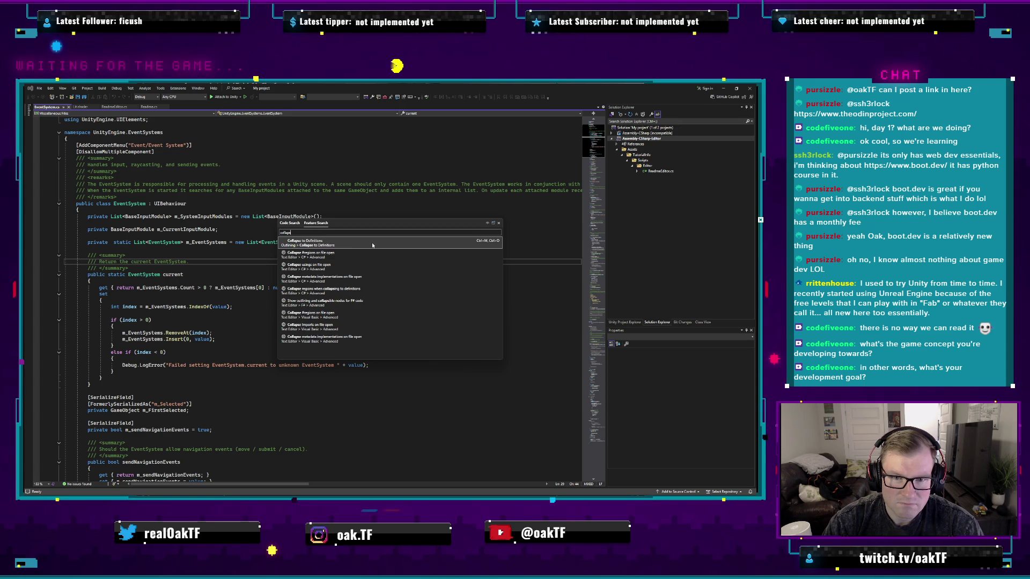
{"action": "left_click", "coordinate": [370, 242]}
- Fold EventSystem.cs down to its definitions with Collapse to Definitions
{"action": "left_click", "coordinate": [299, 248]}
{"action": "left_click", "coordinate": [300, 224]}
{"action": "left_click", "coordinate": [298, 229]}
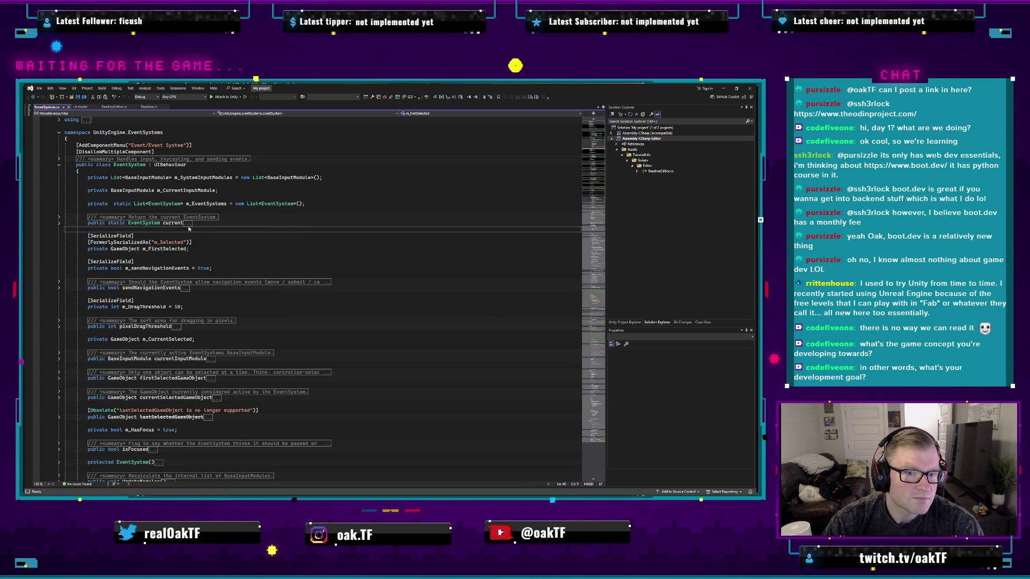
{"action": "scroll", "coordinate": [226, 256], "scroll_direction": "down", "scroll_amount": 6}
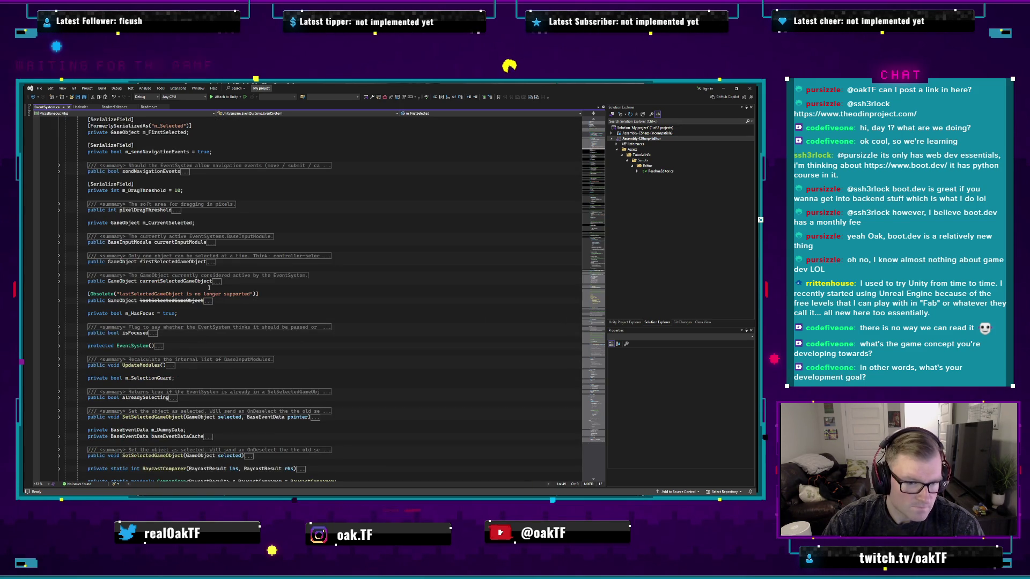
{"action": "scroll", "coordinate": [197, 290], "scroll_direction": "down", "scroll_amount": 2}
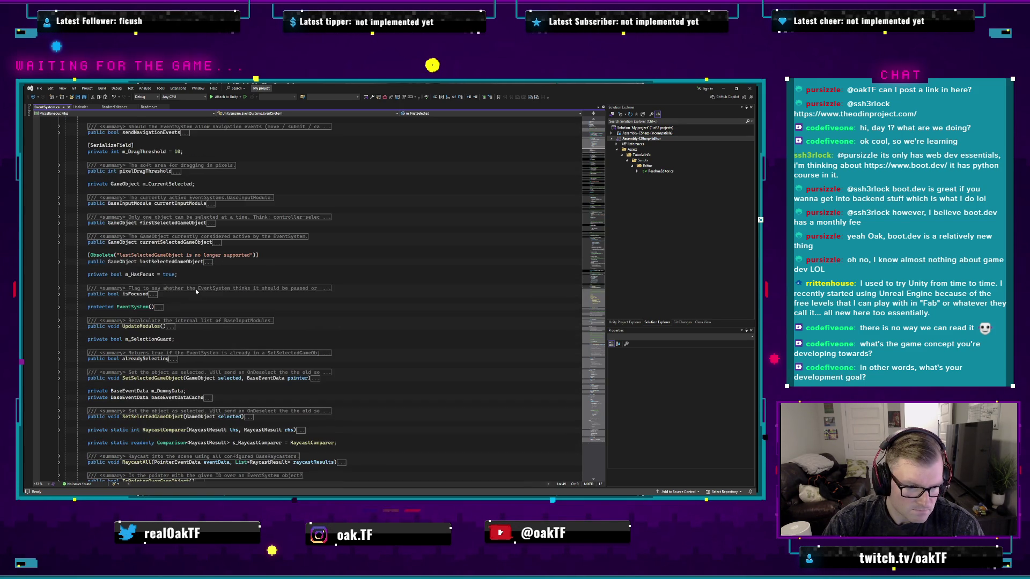
- Unfold the EventSystem constructor and UpdateModules method bodies
{"action": "double_click", "coordinate": [161, 308]}
{"action": "left_click", "coordinate": [168, 301]}
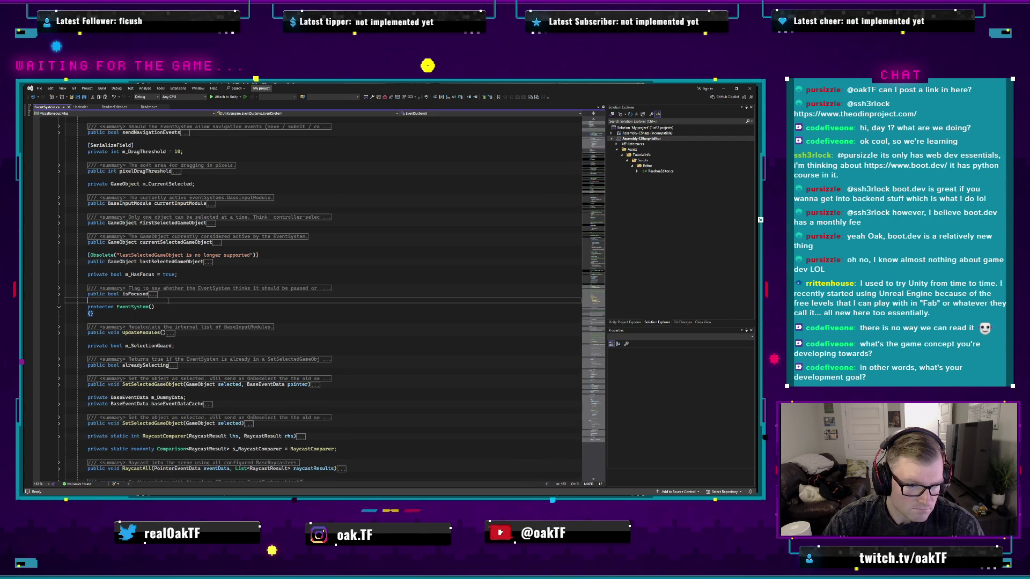
{"action": "scroll", "coordinate": [168, 301], "scroll_direction": "down", "scroll_amount": 10}
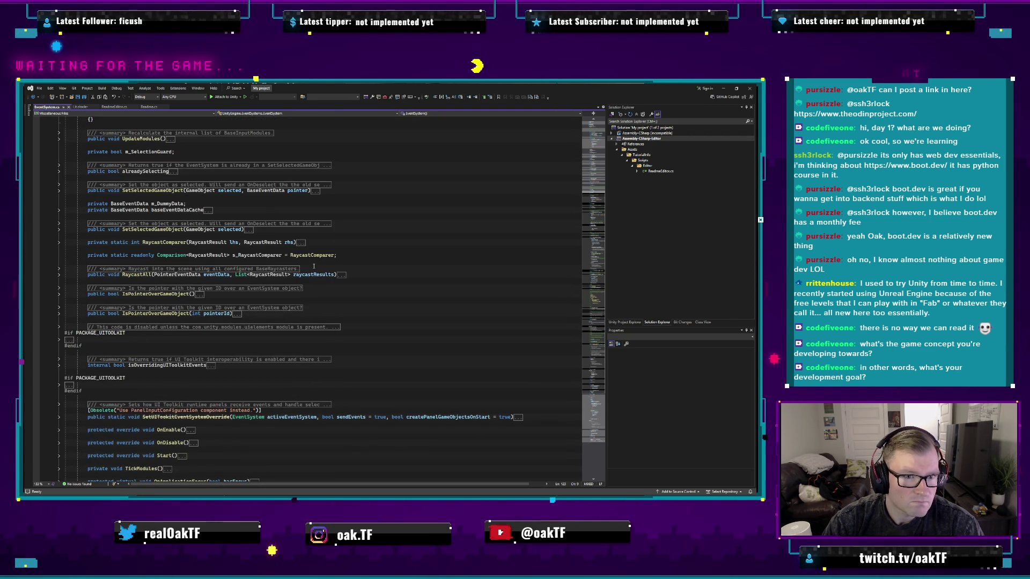
{"action": "left_click", "coordinate": [170, 139]}
{"action": "left_click", "coordinate": [247, 190]}
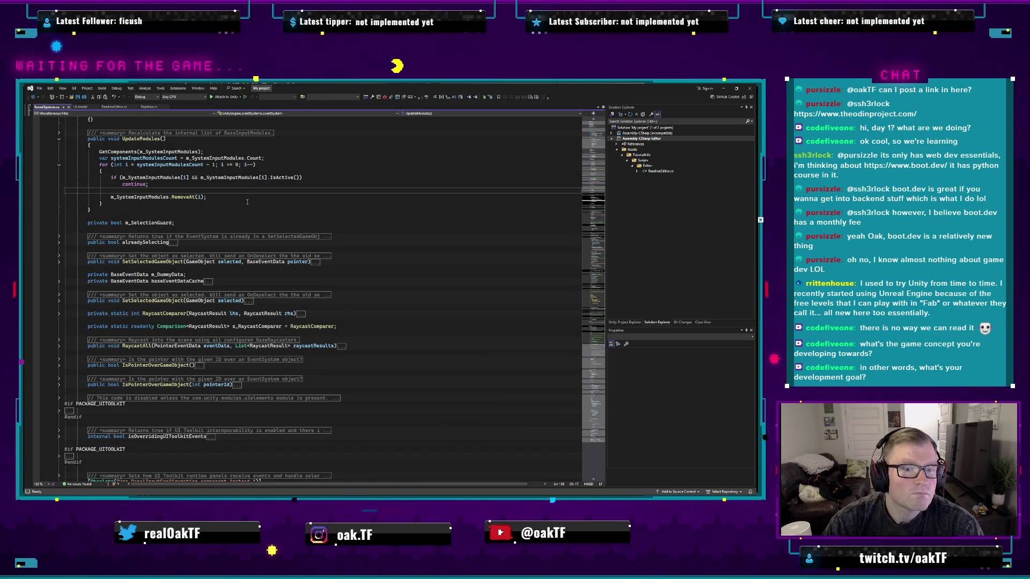
{"action": "scroll", "coordinate": [324, 247], "scroll_direction": "down", "scroll_amount": 2}
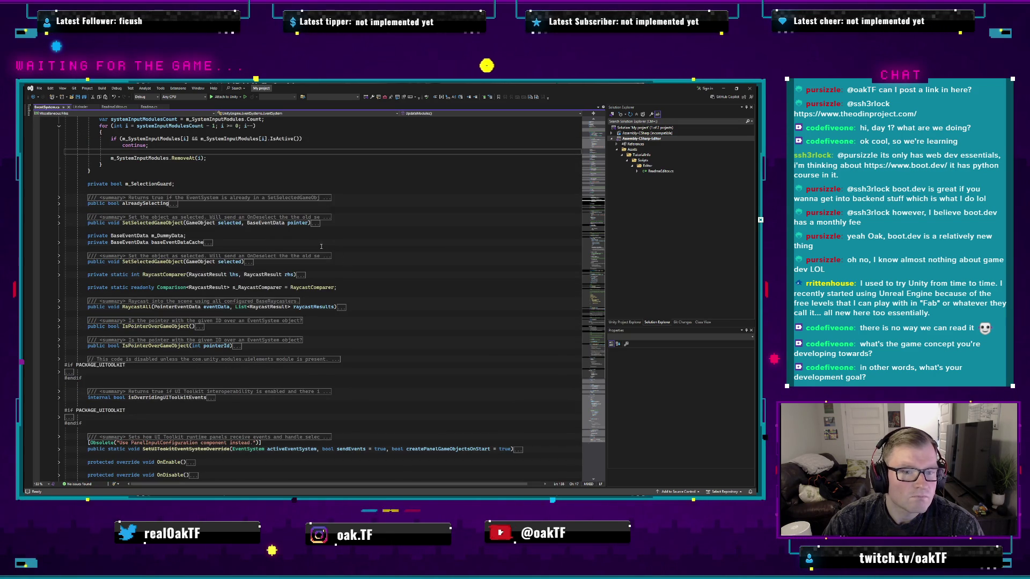
{"action": "scroll", "coordinate": [409, 287], "scroll_direction": "down", "scroll_amount": 6}
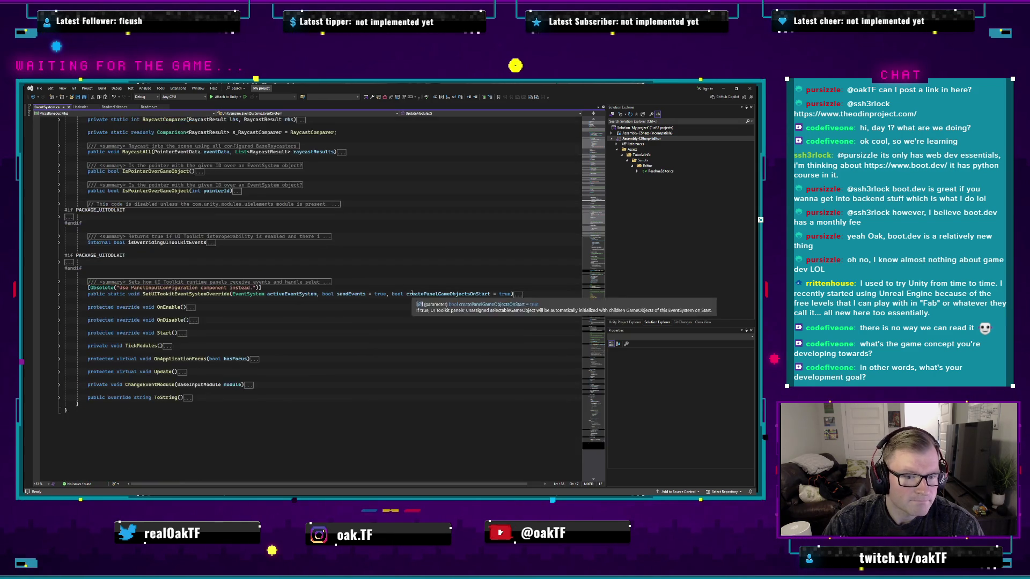
- Unfold the Update method body to show TickModules and the input-module selection loops
{"action": "left_click_drag", "start_coordinate": [65, 158], "coordinate": [381, 207]}
{"action": "left_click", "coordinate": [381, 216]}
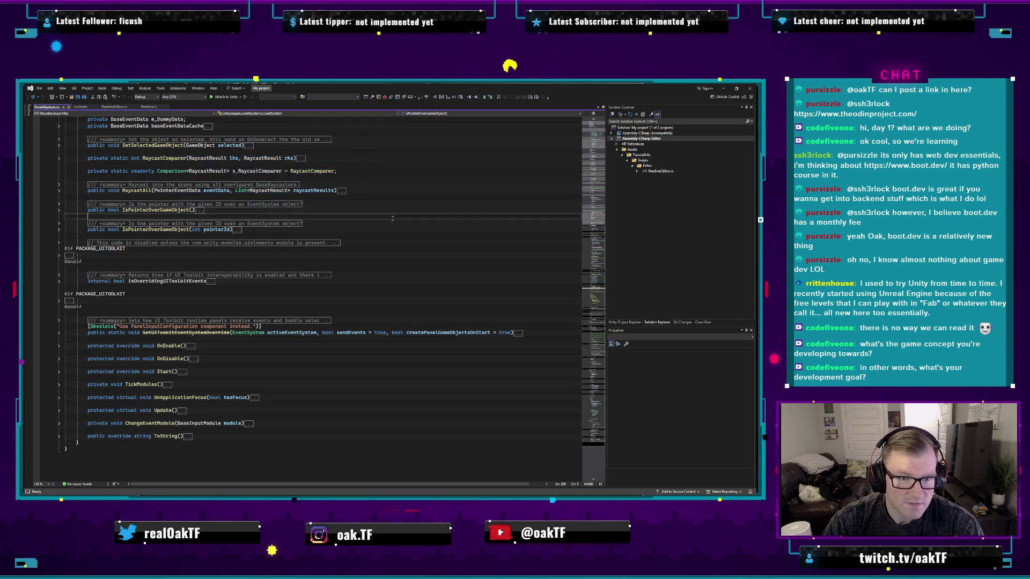
{"action": "scroll", "coordinate": [355, 309], "scroll_direction": "down", "scroll_amount": 2}
{"action": "left_click", "coordinate": [361, 300]}
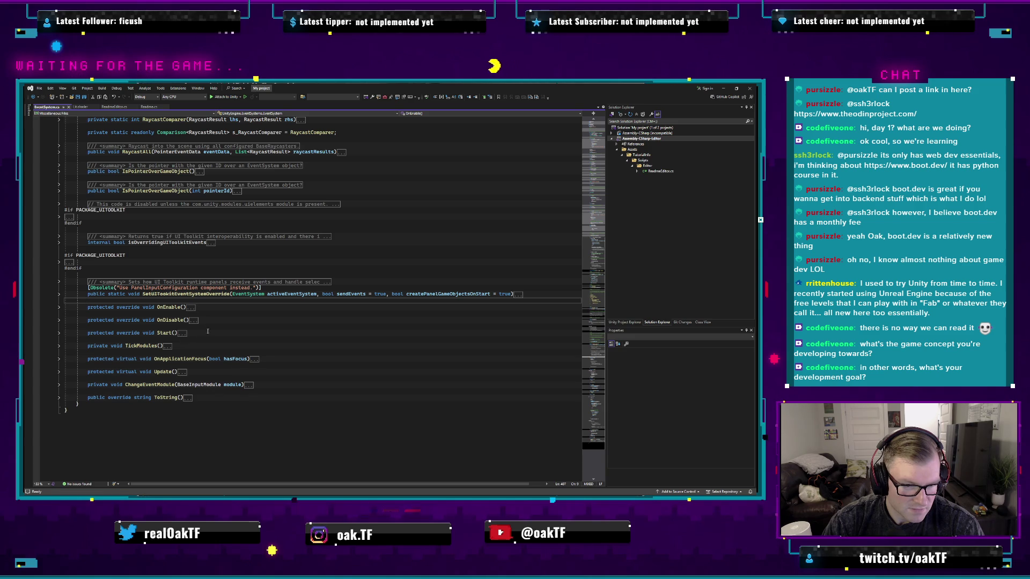
{"action": "double_click", "coordinate": [183, 372]}
{"action": "scroll", "coordinate": [187, 366], "scroll_direction": "down", "scroll_amount": 10}
{"action": "left_click", "coordinate": [176, 229]}
{"action": "left_click", "coordinate": [184, 242]}
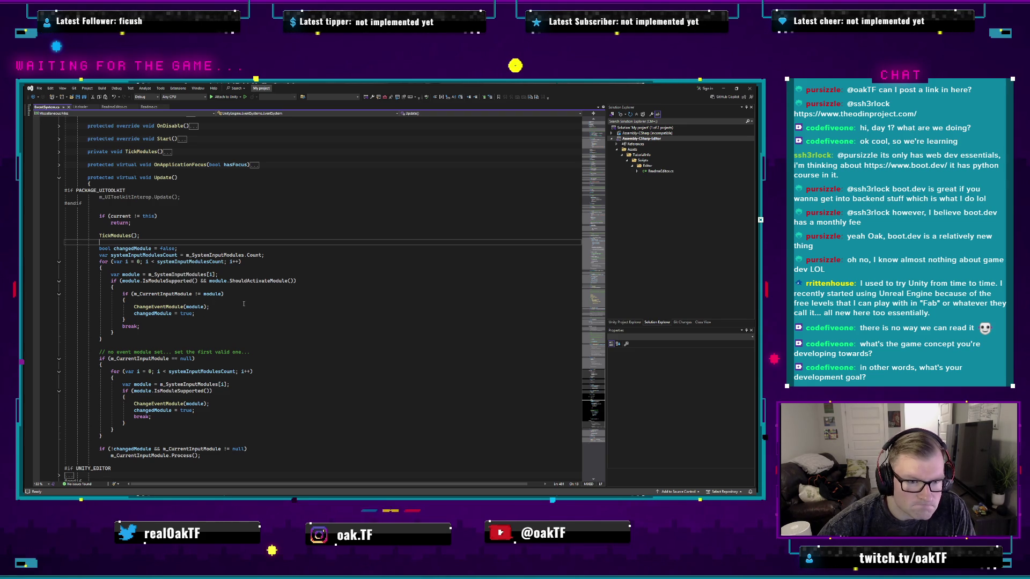
- Unfold the ChangeEventModule and ToString method bodies
{"action": "scroll", "coordinate": [243, 304], "scroll_direction": "down", "scroll_amount": 2}
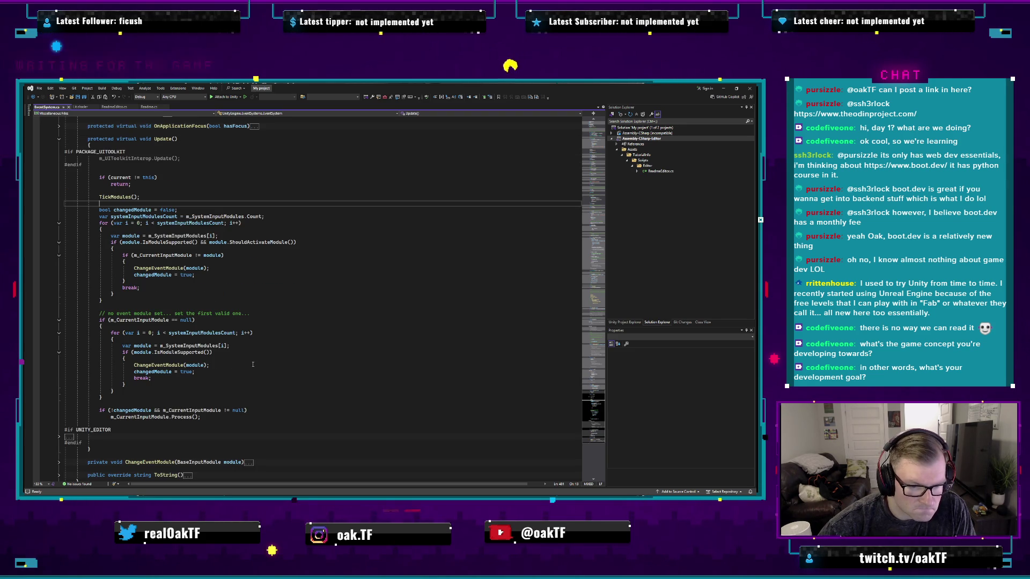
{"action": "scroll", "coordinate": [254, 368], "scroll_direction": "down", "scroll_amount": 2}
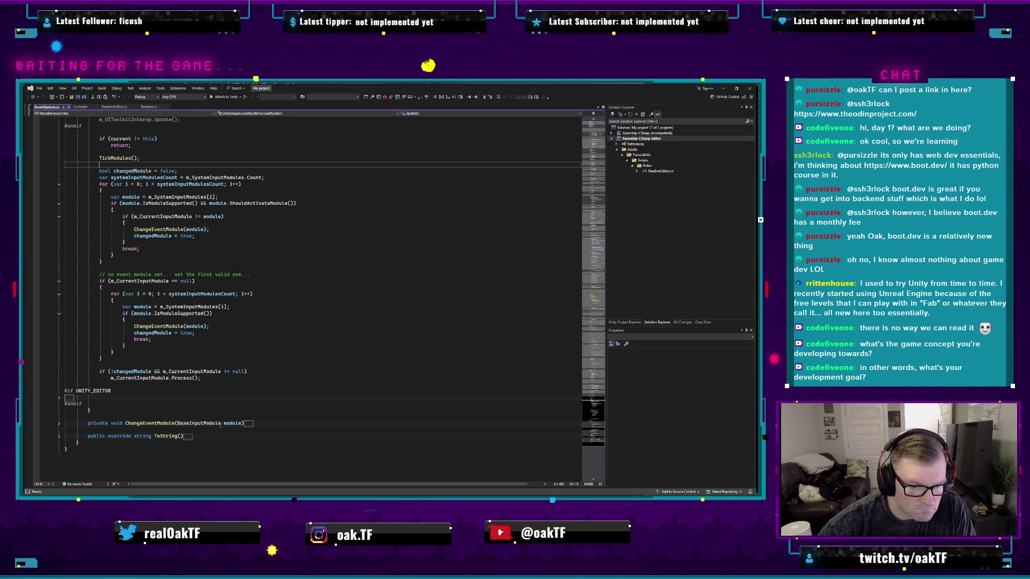
{"action": "left_click", "coordinate": [248, 424]}
{"action": "scroll", "coordinate": [244, 375], "scroll_direction": "down", "scroll_amount": 10}
{"action": "scroll", "coordinate": [244, 348], "scroll_direction": "up", "scroll_amount": 5}
{"action": "left_click", "coordinate": [241, 328]}
{"action": "double_click", "coordinate": [187, 391]}
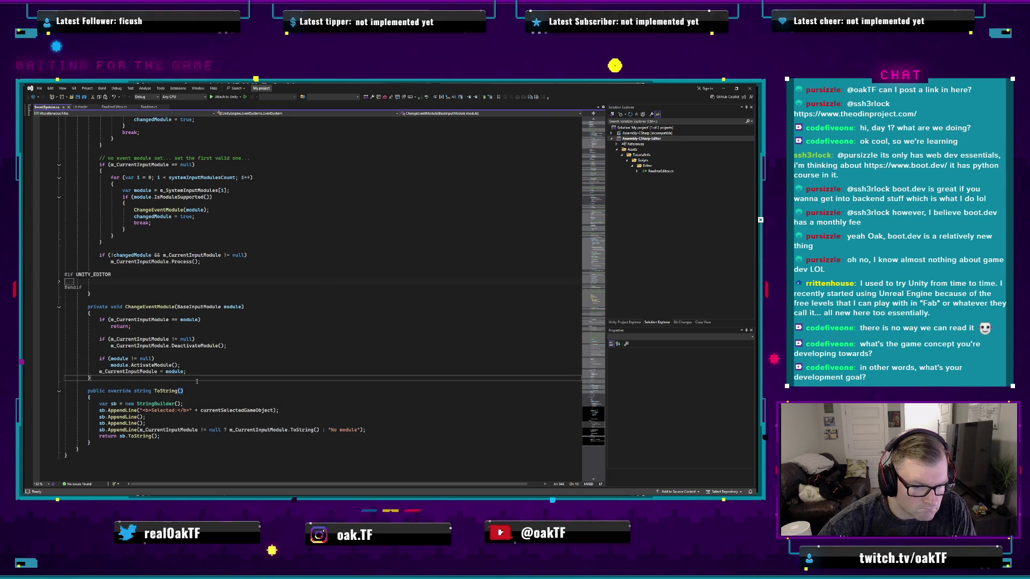
{"action": "left_click", "coordinate": [197, 380]}
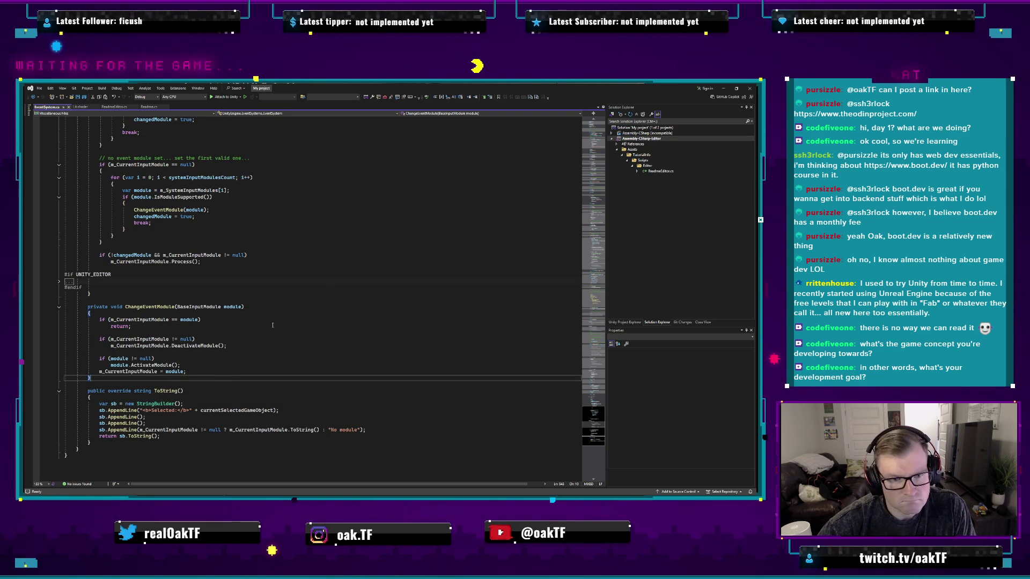
{"action": "left_click", "coordinate": [297, 301]}
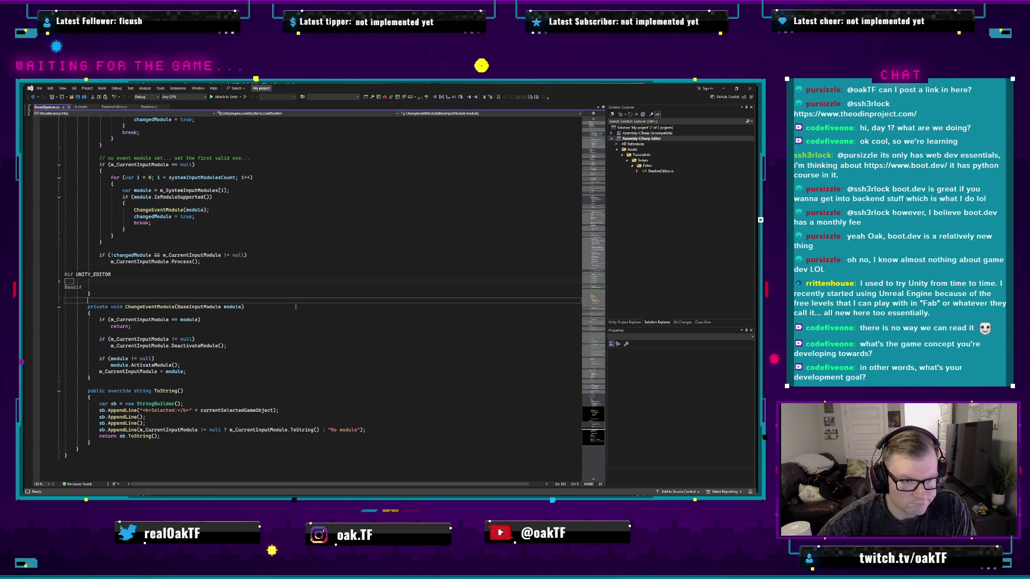
- Unfold and refold the #if UNITY_EDITOR block, then unfold OnApplicationFocus
{"action": "double_click", "coordinate": [68, 284]}
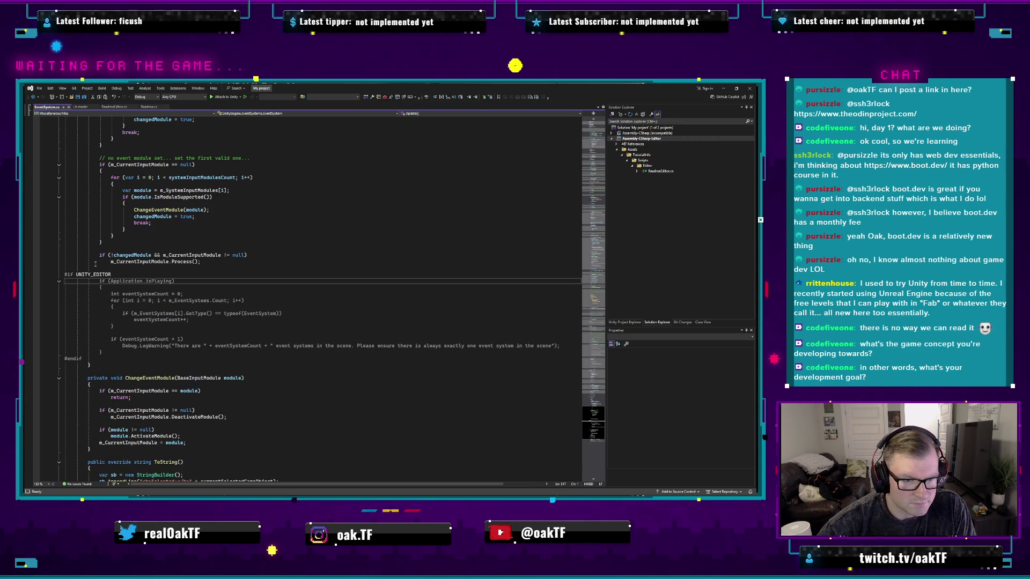
{"action": "left_click", "coordinate": [60, 281]}
{"action": "left_click", "coordinate": [151, 300]}
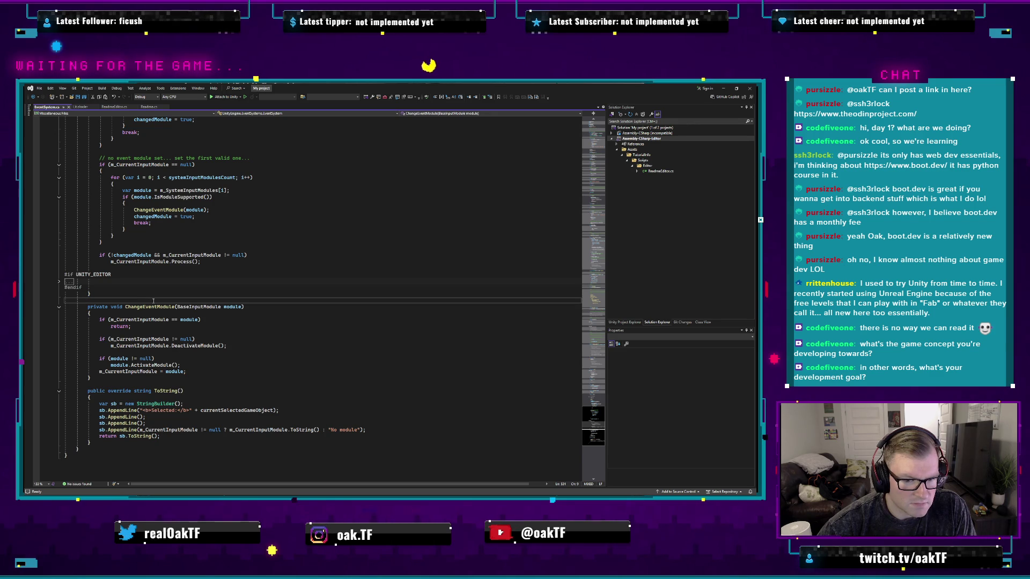
{"action": "scroll", "coordinate": [153, 302], "scroll_direction": "up", "scroll_amount": 10}
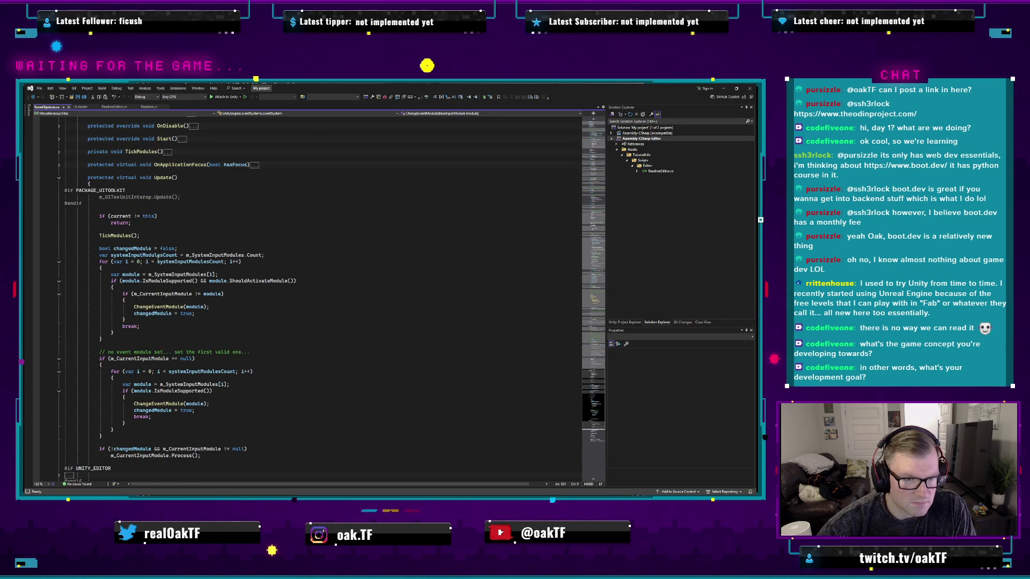
{"action": "double_click", "coordinate": [251, 165]}
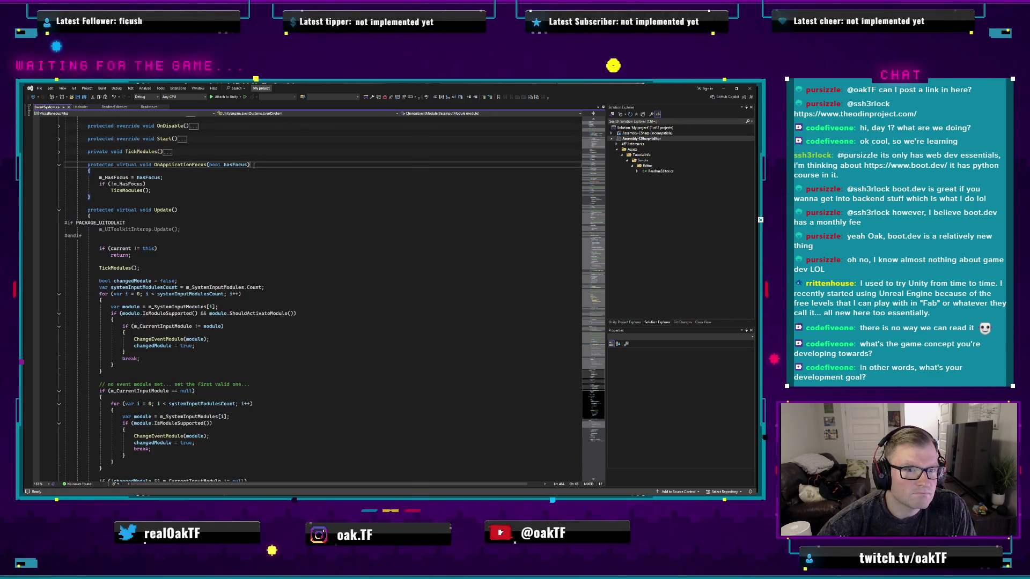
- Unfold OnEnable and read the code around Update's TickModules call
{"action": "scroll", "coordinate": [214, 238], "scroll_direction": "up", "scroll_amount": 10}
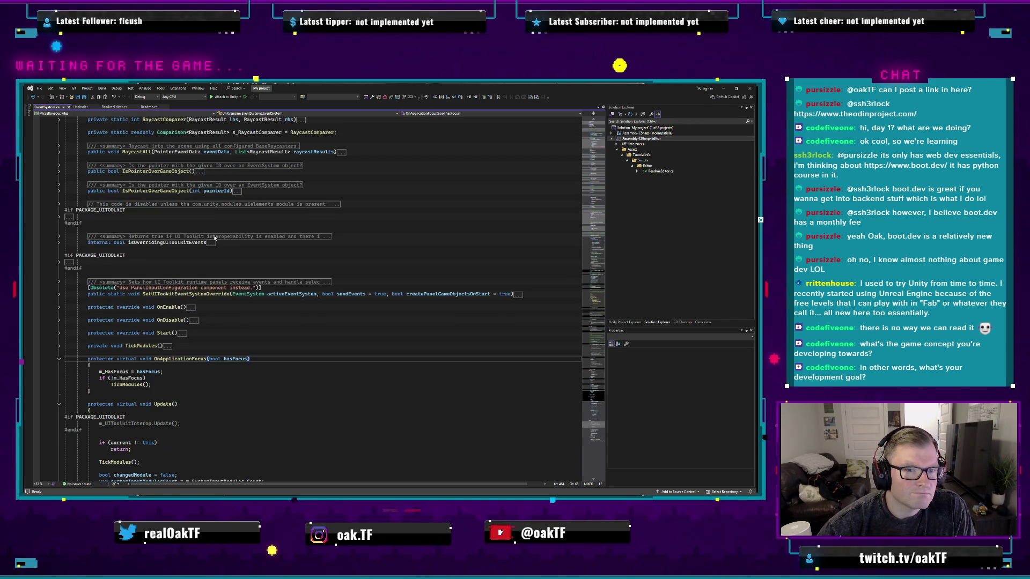
{"action": "double_click", "coordinate": [189, 308]}
{"action": "scroll", "coordinate": [156, 310], "scroll_direction": "down", "scroll_amount": 4}
{"action": "scroll", "coordinate": [156, 256], "scroll_direction": "down", "scroll_amount": 2}
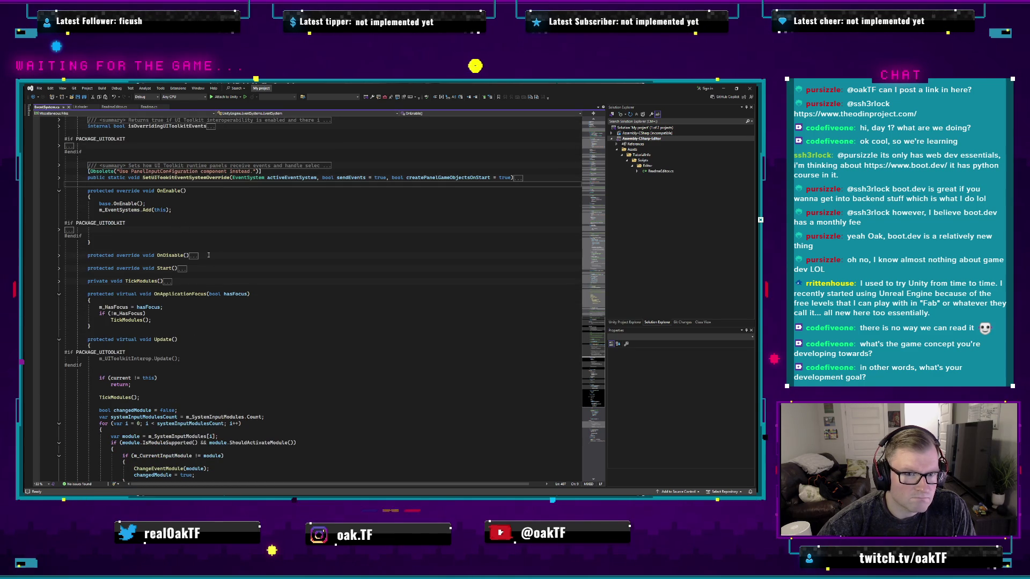
{"action": "left_click", "coordinate": [187, 288]}
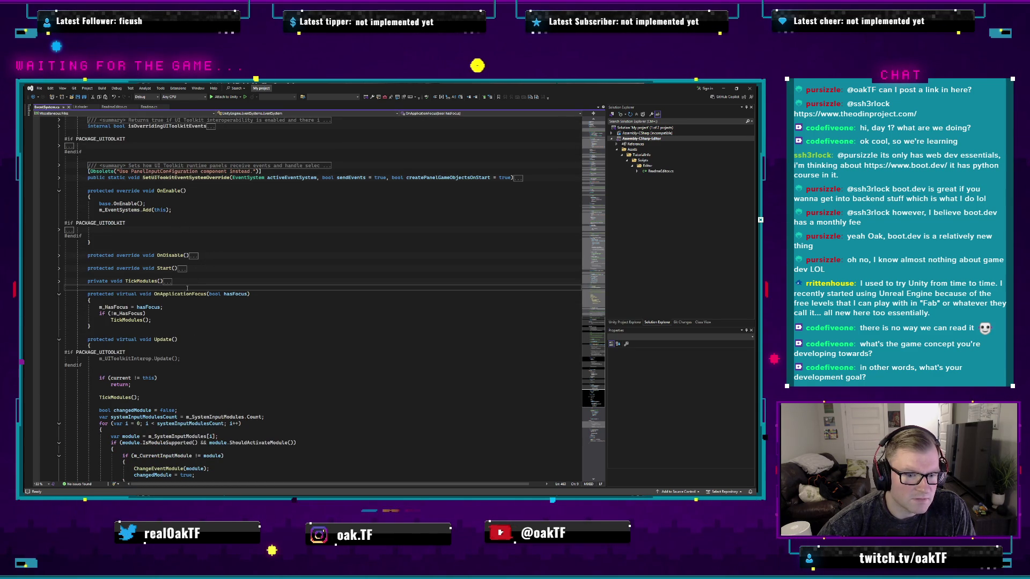
{"action": "scroll", "coordinate": [188, 322], "scroll_direction": "down", "scroll_amount": 2}
{"action": "left_click", "coordinate": [188, 337]}
{"action": "scroll", "coordinate": [187, 337], "scroll_direction": "down", "scroll_amount": 4}
{"action": "left_click", "coordinate": [189, 280]}
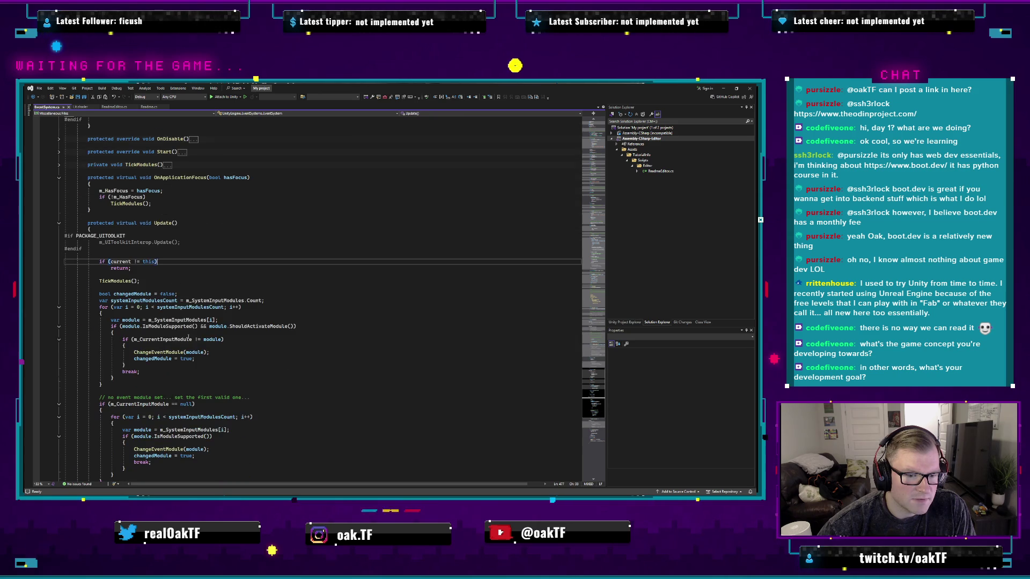
{"action": "left_click", "coordinate": [190, 288]}
{"action": "scroll", "coordinate": [192, 257], "scroll_direction": "down", "scroll_amount": 2}
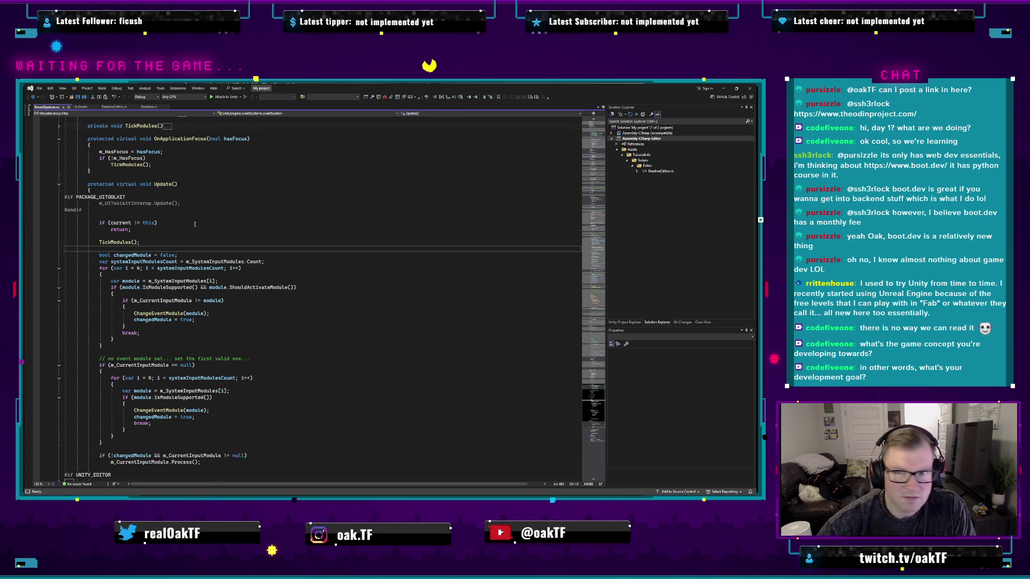
- Check the Assembly-CSharp project details and dismiss the ChangeEventModule info popup
{"action": "left_click", "coordinate": [611, 134]}
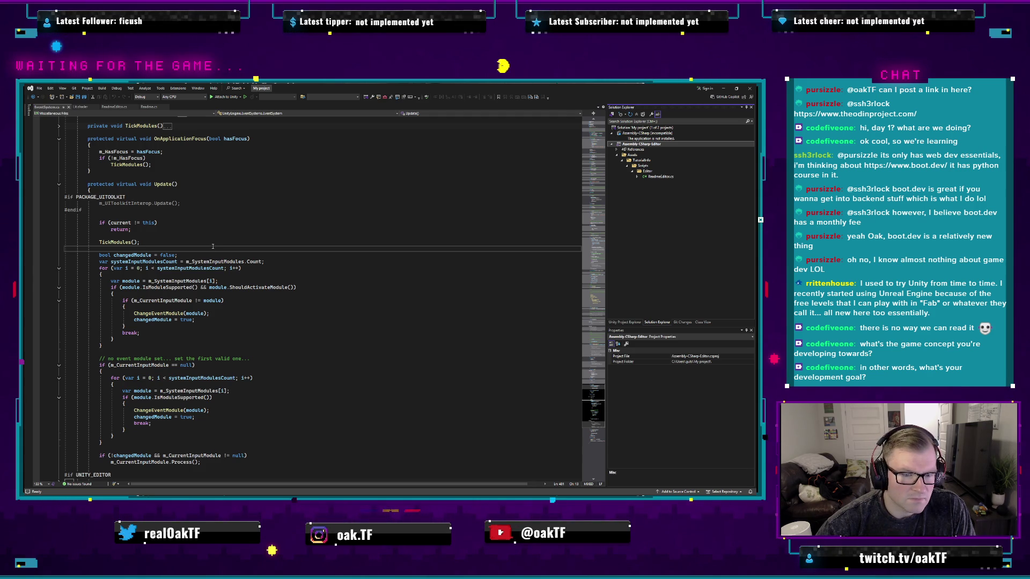
{"action": "key", "text": "Escape"}
{"action": "mouse_move", "coordinate": [172, 313]}
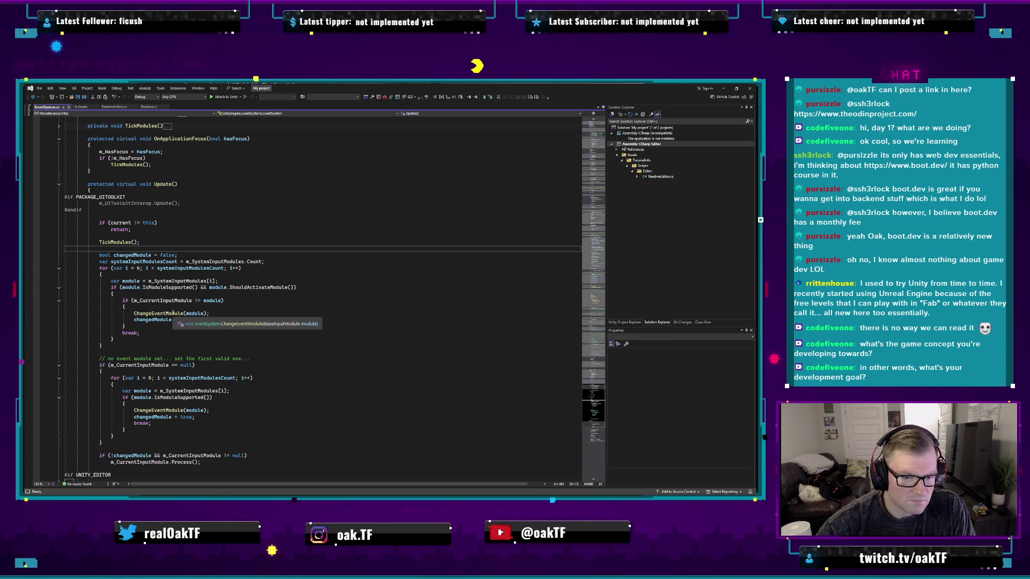
{"action": "left_click", "coordinate": [254, 294]}
- Scroll back up to the EventSystem class declaration and return to the Unity Editor
{"action": "scroll", "coordinate": [254, 297], "scroll_direction": "up", "scroll_amount": 10}
{"action": "scroll", "coordinate": [254, 297], "scroll_direction": "up", "scroll_amount": 10}
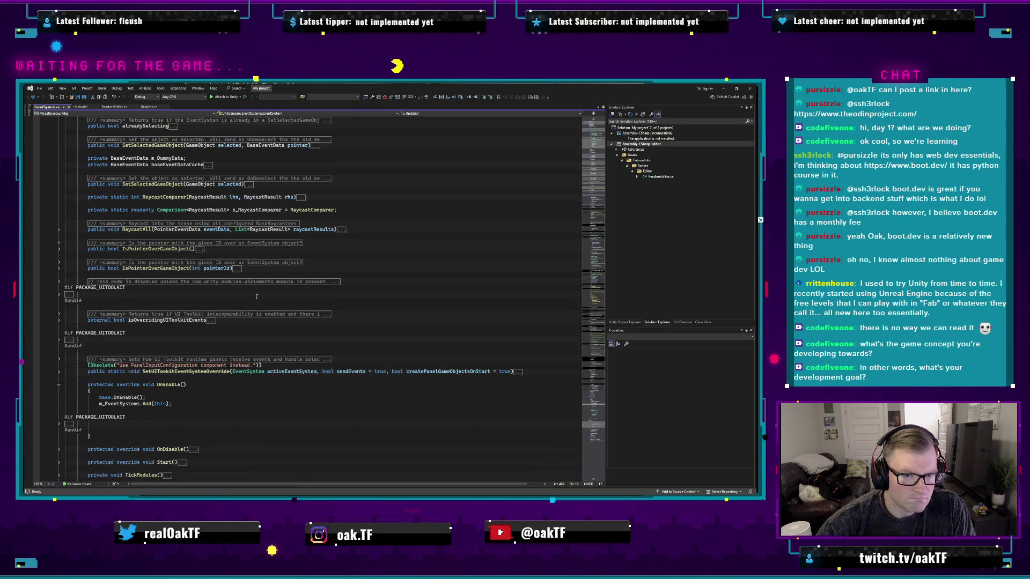
{"action": "scroll", "coordinate": [270, 300], "scroll_direction": "up", "scroll_amount": 4}
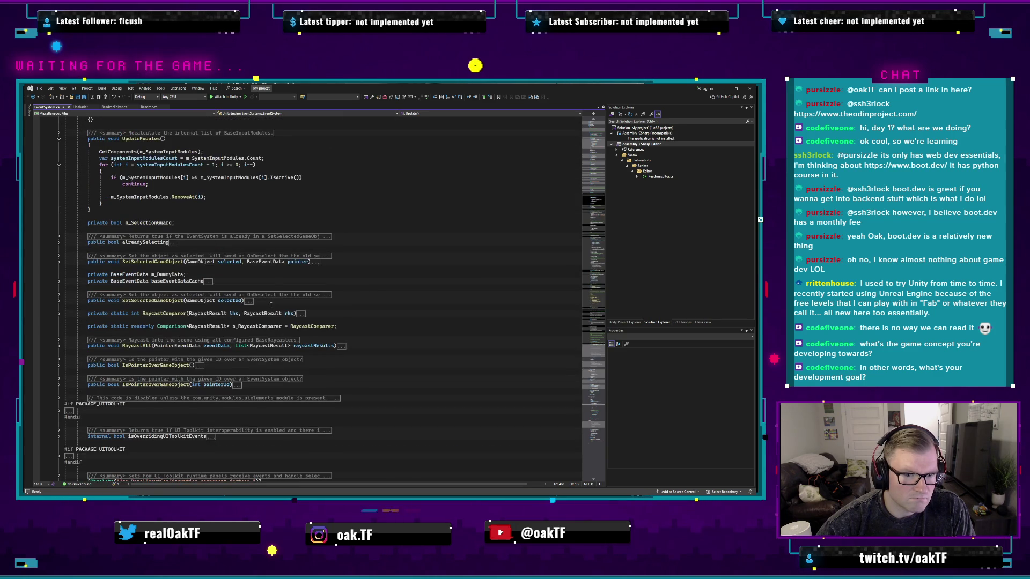
{"action": "scroll", "coordinate": [271, 276], "scroll_direction": "up", "scroll_amount": 8}
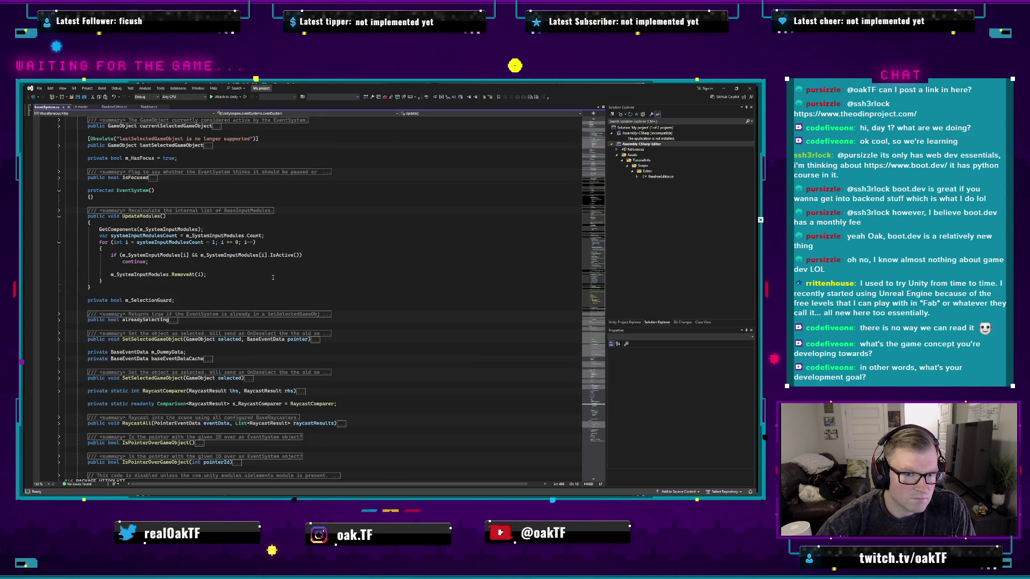
{"action": "scroll", "coordinate": [273, 280], "scroll_direction": "up", "scroll_amount": 8}
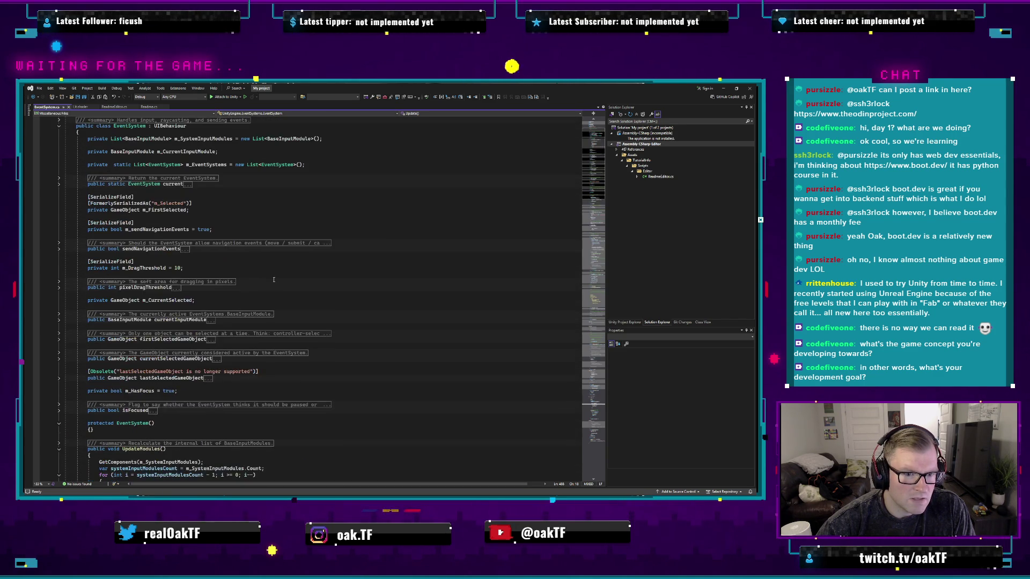
{"action": "scroll", "coordinate": [275, 280], "scroll_direction": "up", "scroll_amount": 2}
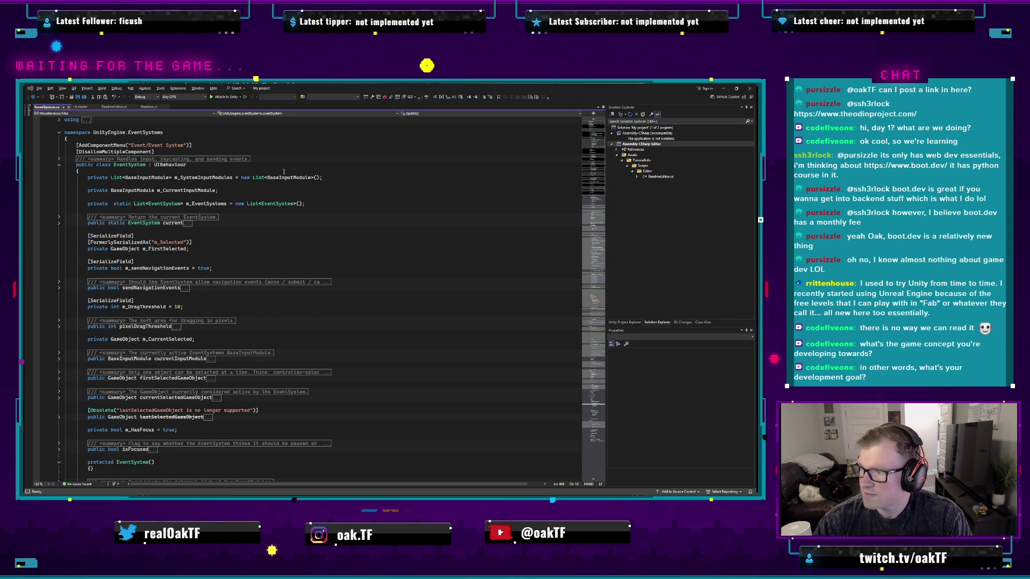
{"action": "key", "text": "alt+Tab"}
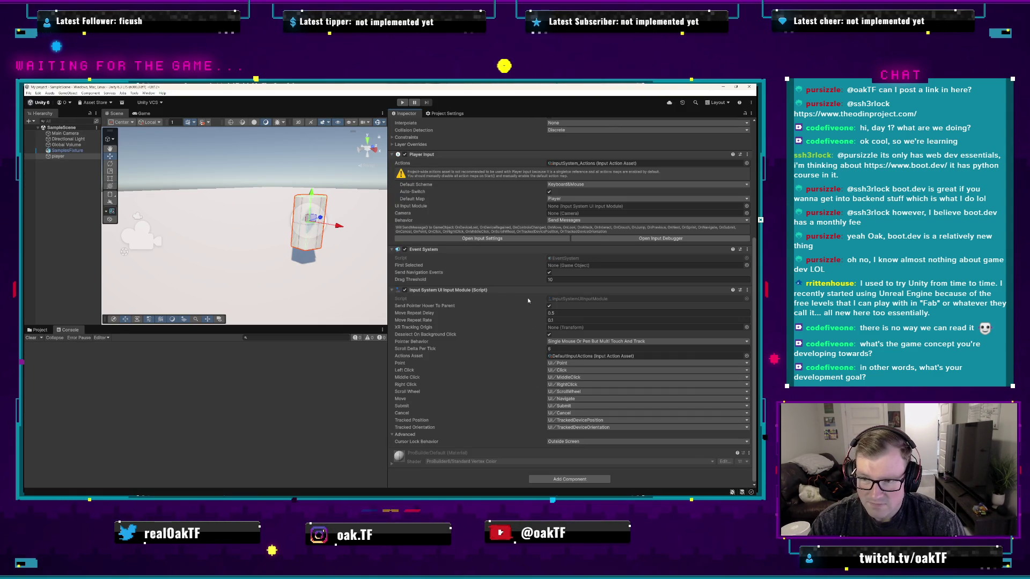
- Browse the Input and Event component categories, then add Event > Event Trigger to the player
{"action": "left_click", "coordinate": [569, 479]}
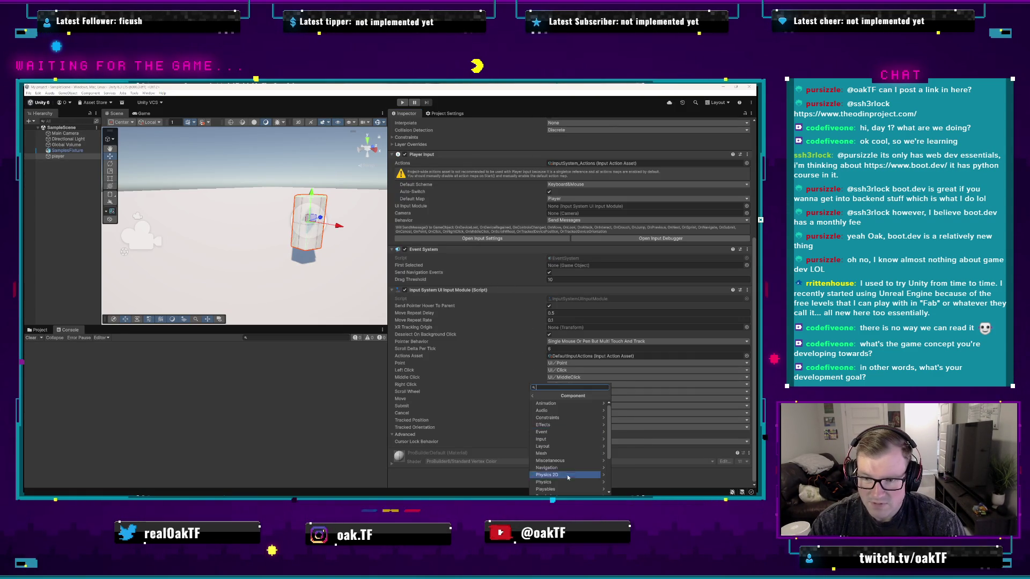
{"action": "left_click", "coordinate": [568, 431]}
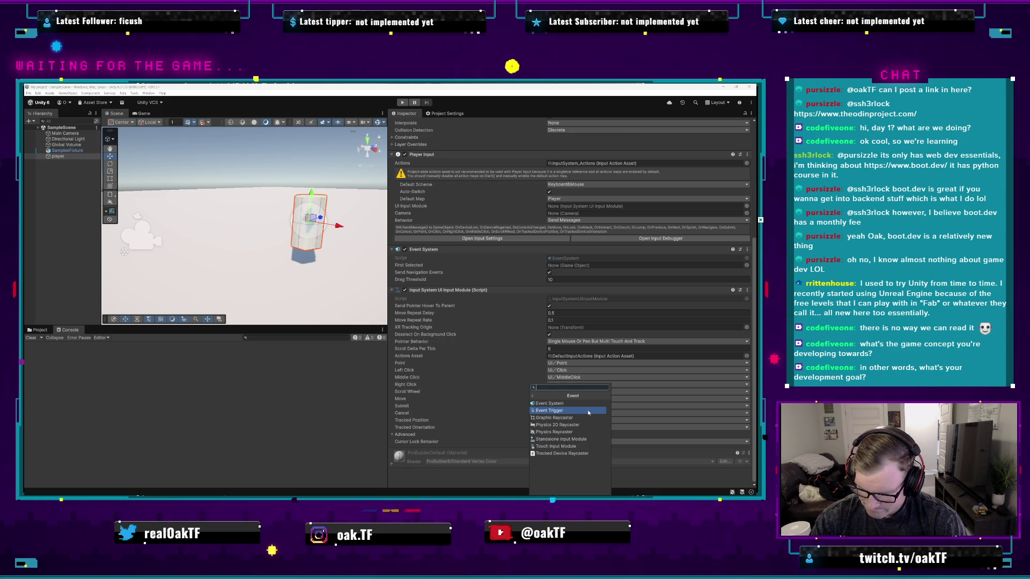
{"action": "key", "text": "Left"}
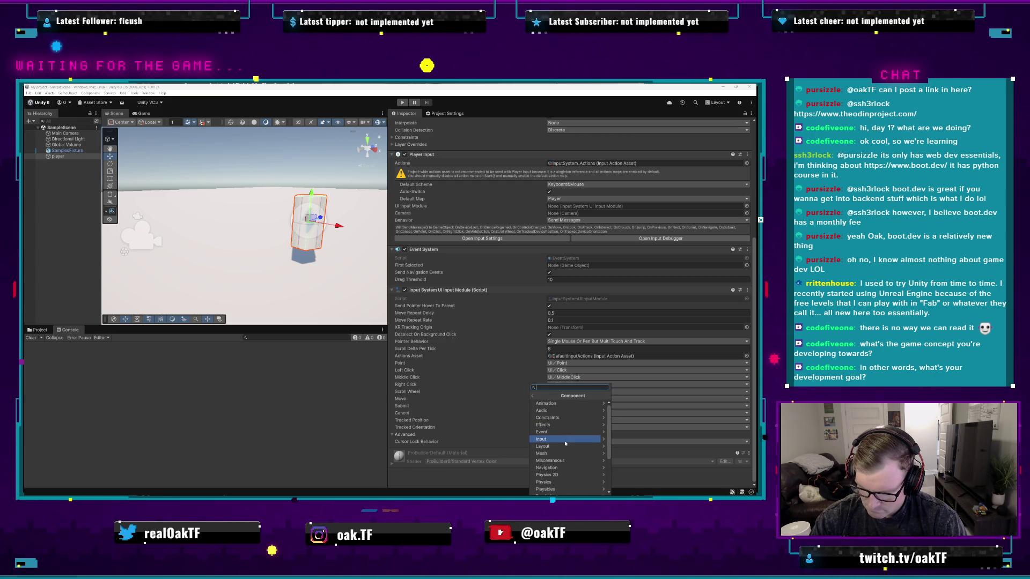
{"action": "left_click", "coordinate": [564, 441]}
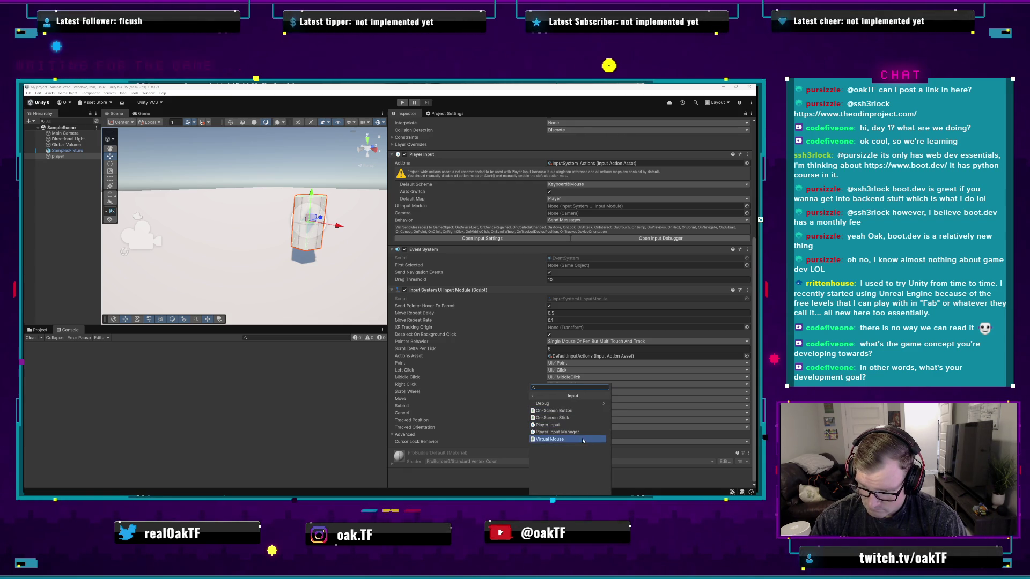
{"action": "left_click", "coordinate": [533, 396]}
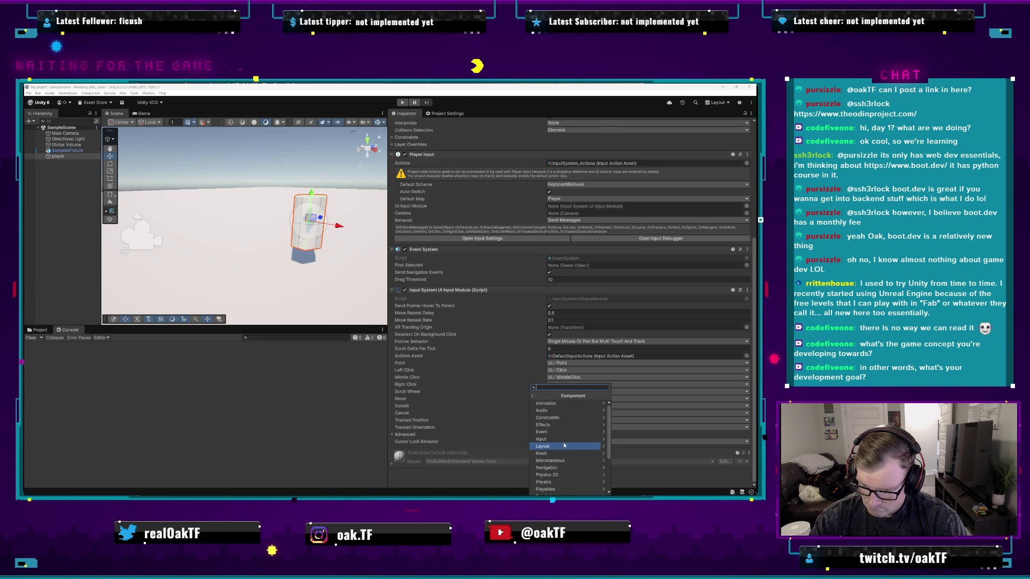
{"action": "left_click", "coordinate": [584, 441]}
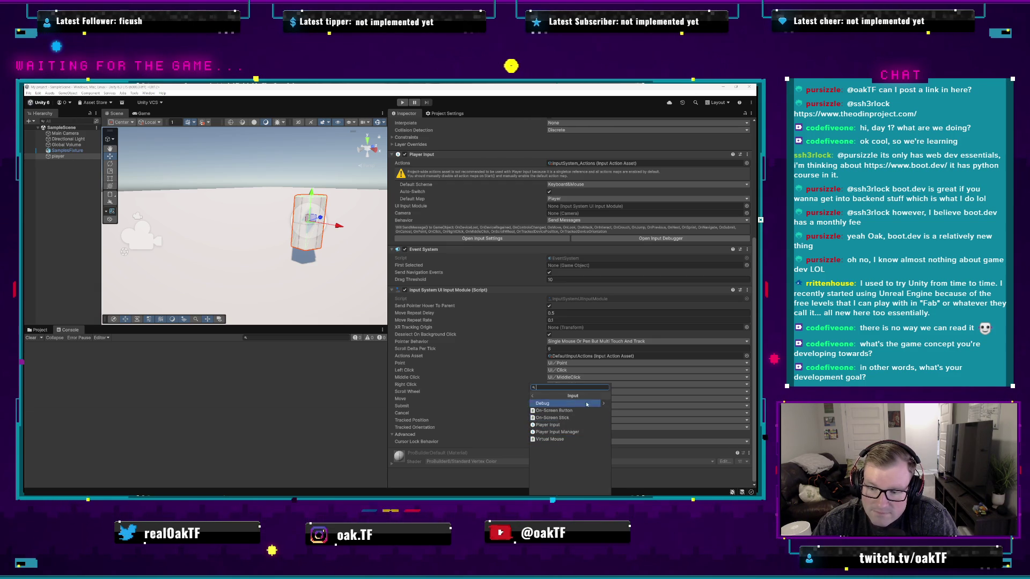
{"action": "left_click", "coordinate": [531, 397]}
{"action": "left_click", "coordinate": [539, 431]}
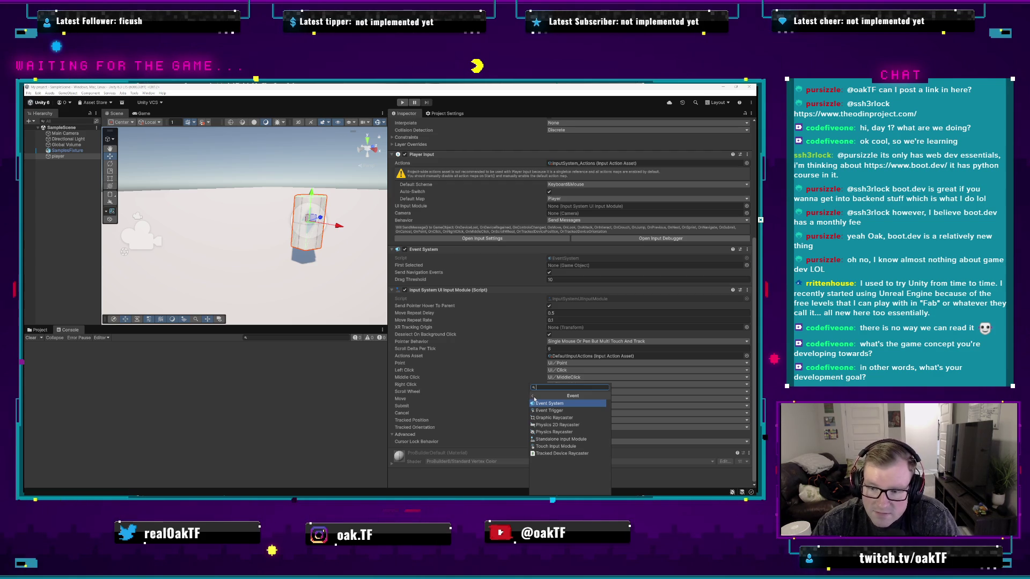
{"action": "left_click", "coordinate": [533, 396]}
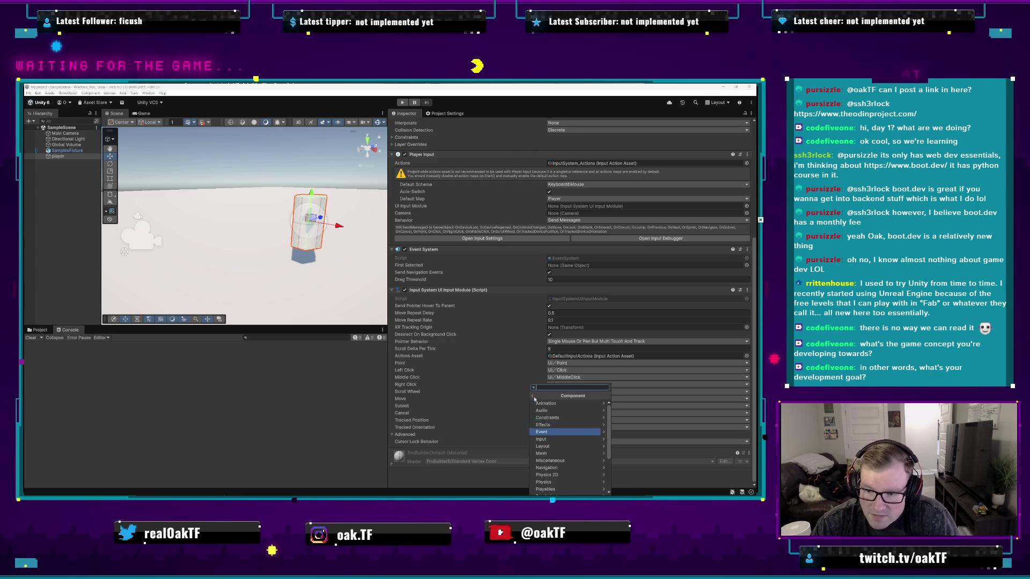
{"action": "left_click", "coordinate": [571, 432]}
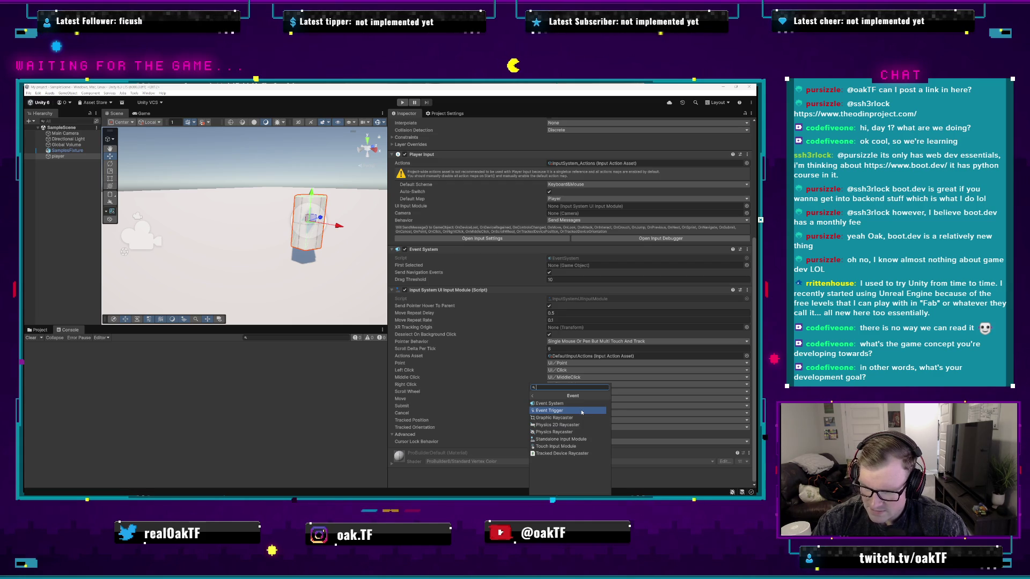
{"action": "left_click", "coordinate": [582, 412]}
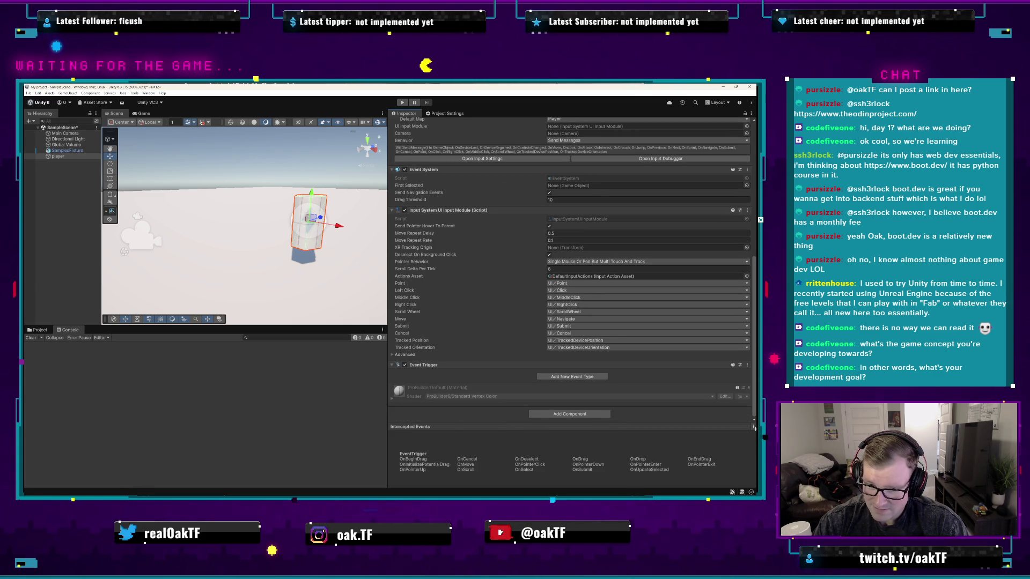
- Add a Move event entry with one listener set to Editor And Runtime
{"action": "left_click", "coordinate": [575, 376]}
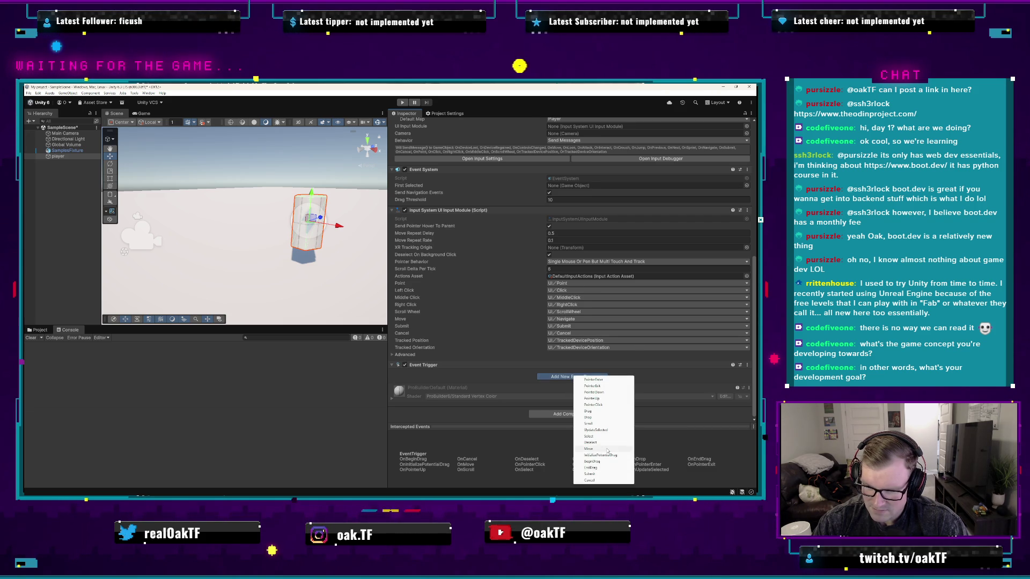
{"action": "left_click", "coordinate": [590, 448]}
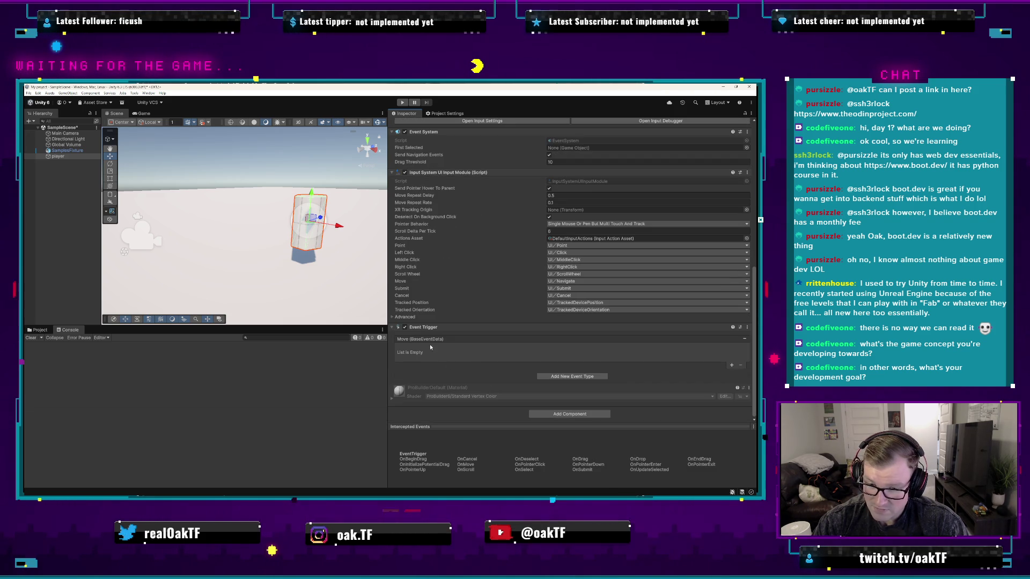
{"action": "left_click", "coordinate": [731, 366]}
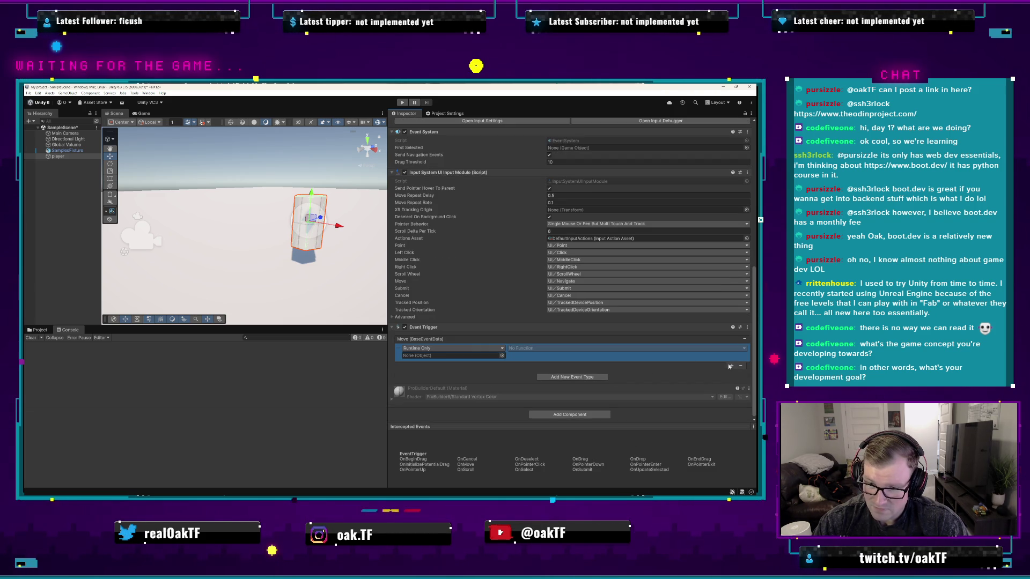
{"action": "left_click", "coordinate": [463, 349]}
{"action": "left_click", "coordinate": [446, 365]}
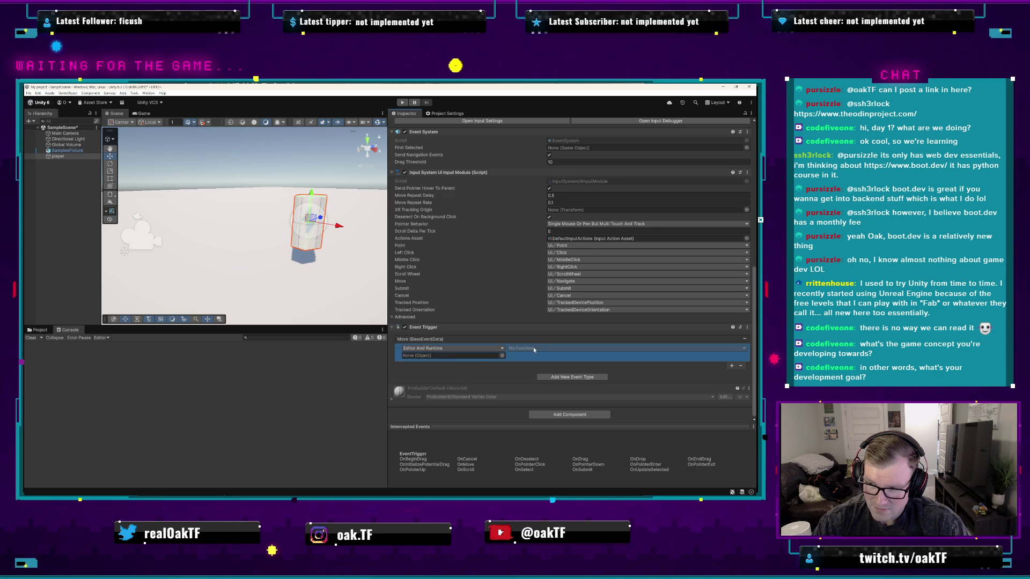
- Drag the player from the Hierarchy into the Move listener's object field
{"action": "left_click", "coordinate": [502, 356]}
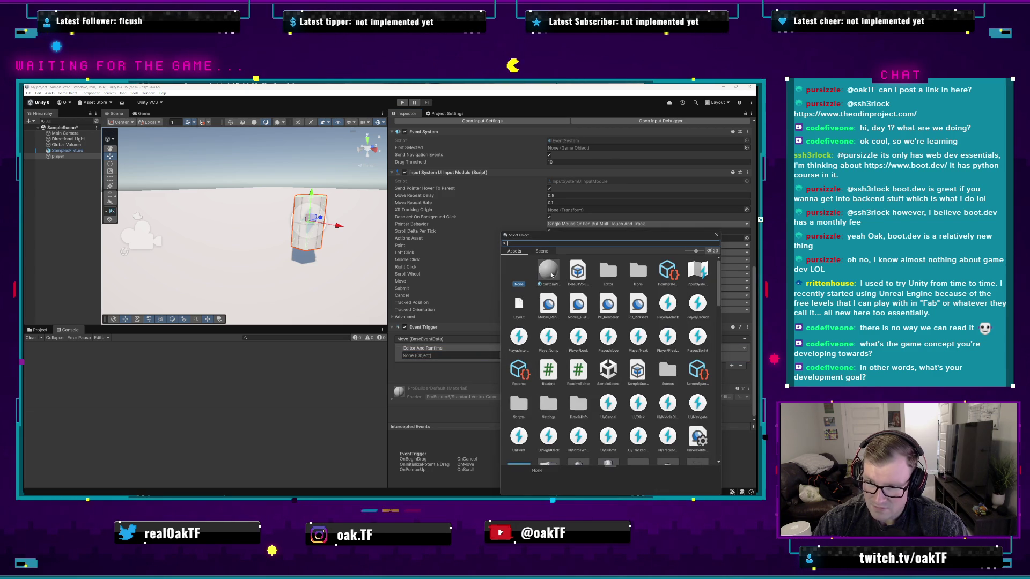
{"action": "left_click_drag", "start_coordinate": [553, 235], "coordinate": [195, 194]}
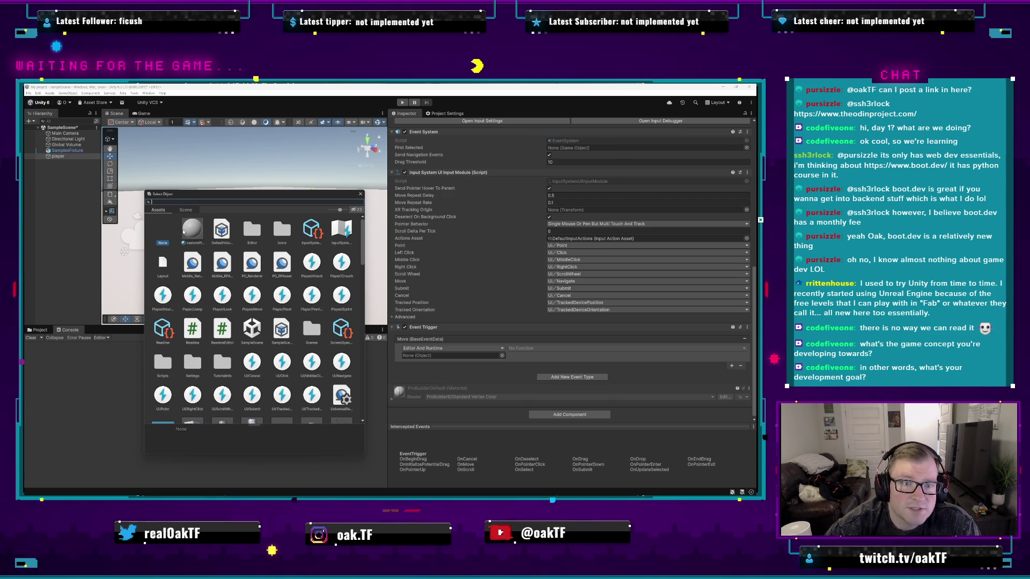
{"action": "scroll", "coordinate": [205, 323], "scroll_direction": "down", "scroll_amount": 4}
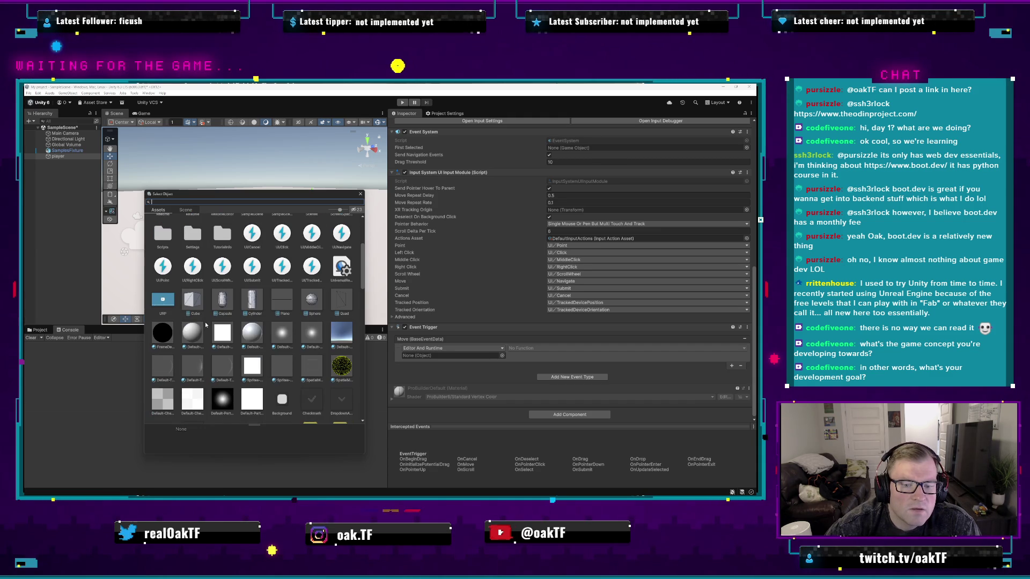
{"action": "key", "text": "Escape"}
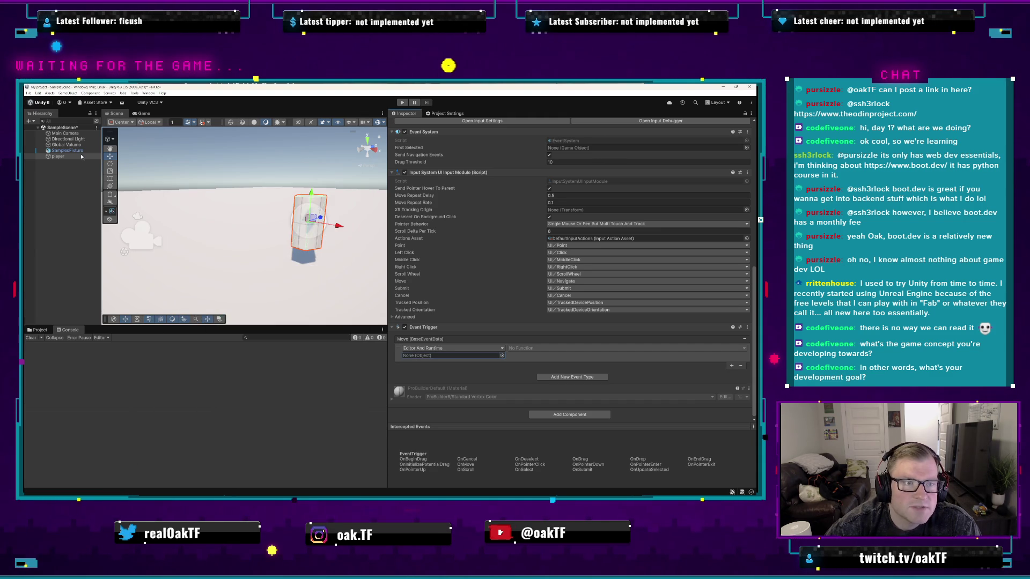
{"action": "left_click_drag", "start_coordinate": [408, 301], "coordinate": [480, 357]}
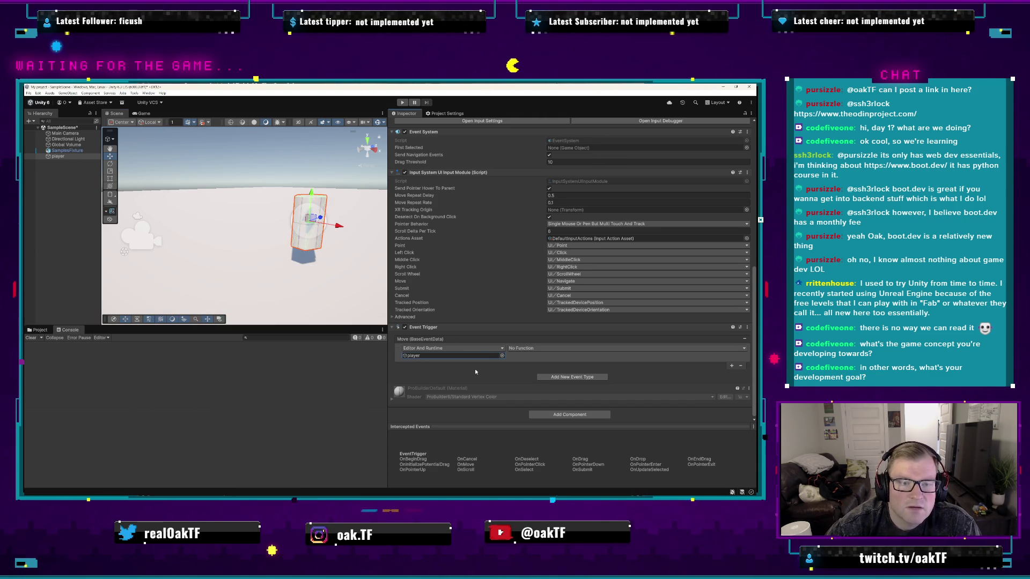
- Open the Move listener's No Function dropdown and browse submenus such as PlayerInput
{"action": "left_click", "coordinate": [528, 348]}
{"action": "mouse_move", "coordinate": [542, 365]}
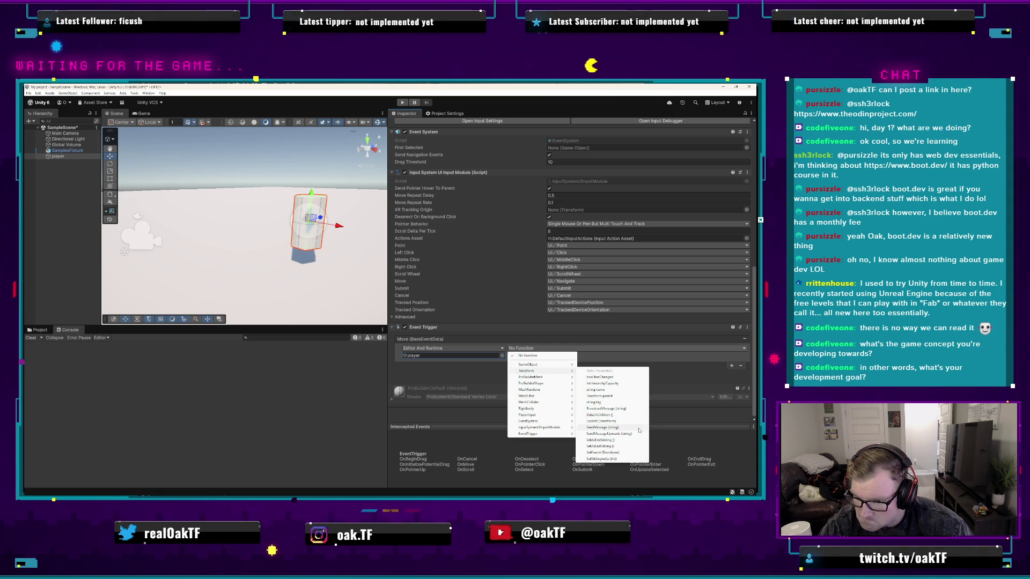
{"action": "mouse_move", "coordinate": [571, 419]}
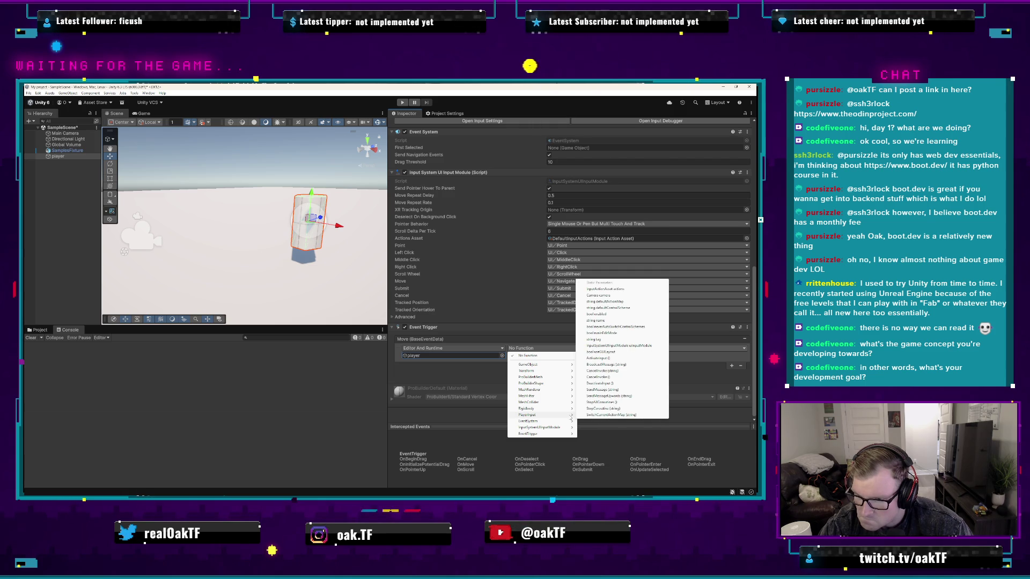
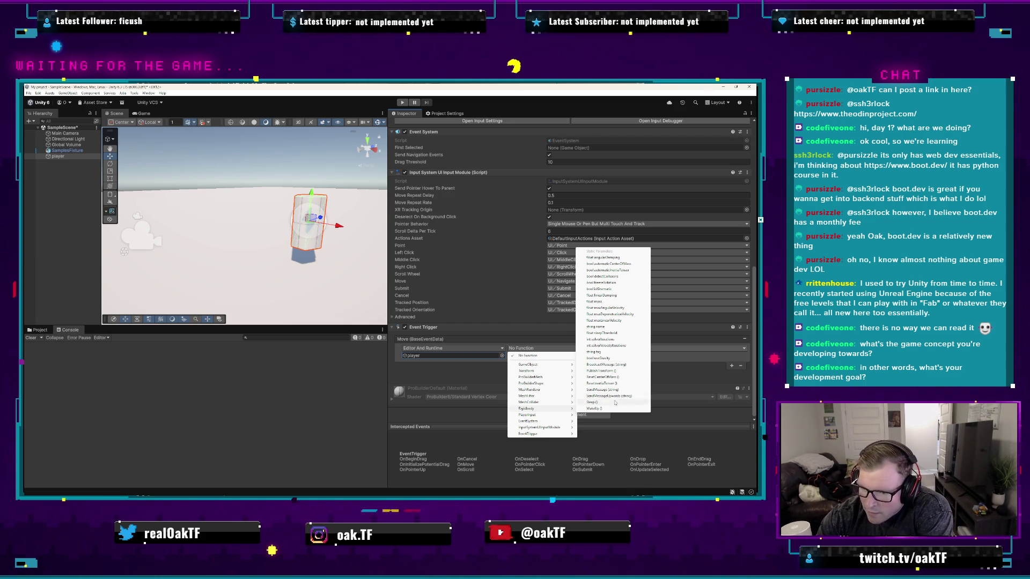
- Set the Move entry's function to GameObject > SendMessage (string) on the player
{"action": "mouse_move", "coordinate": [566, 416]}
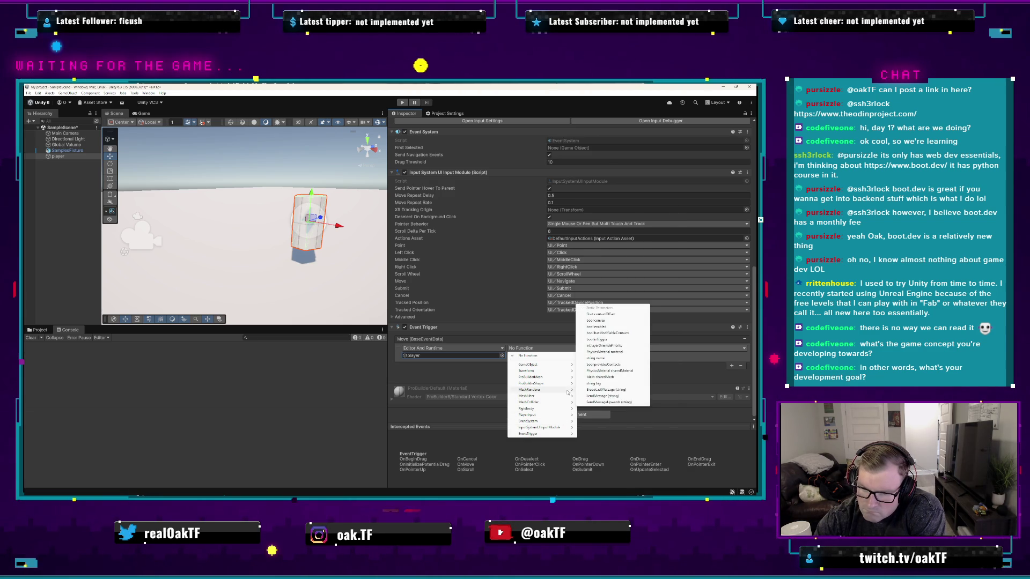
{"action": "mouse_move", "coordinate": [568, 371]}
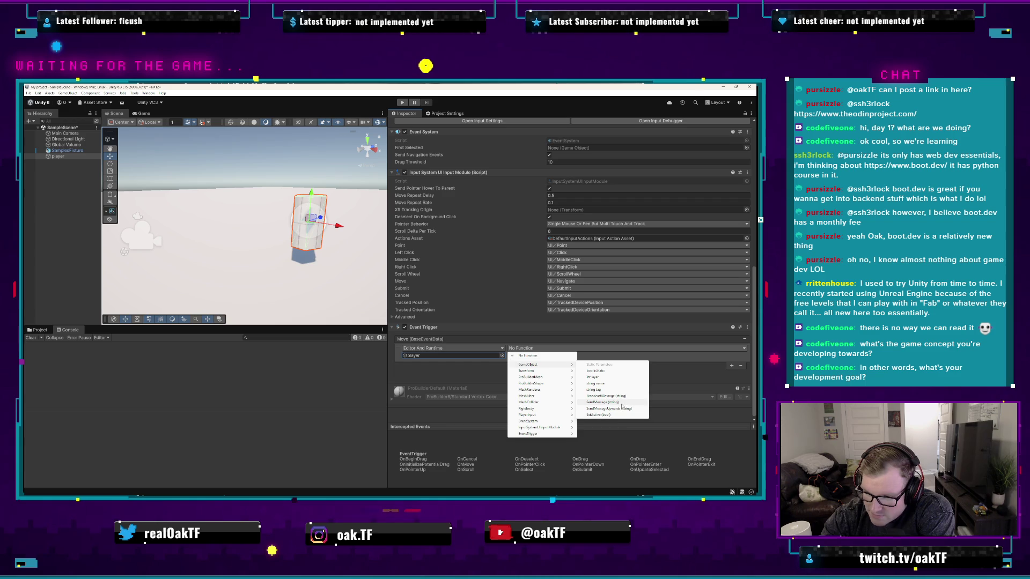
{"action": "mouse_move", "coordinate": [531, 409]}
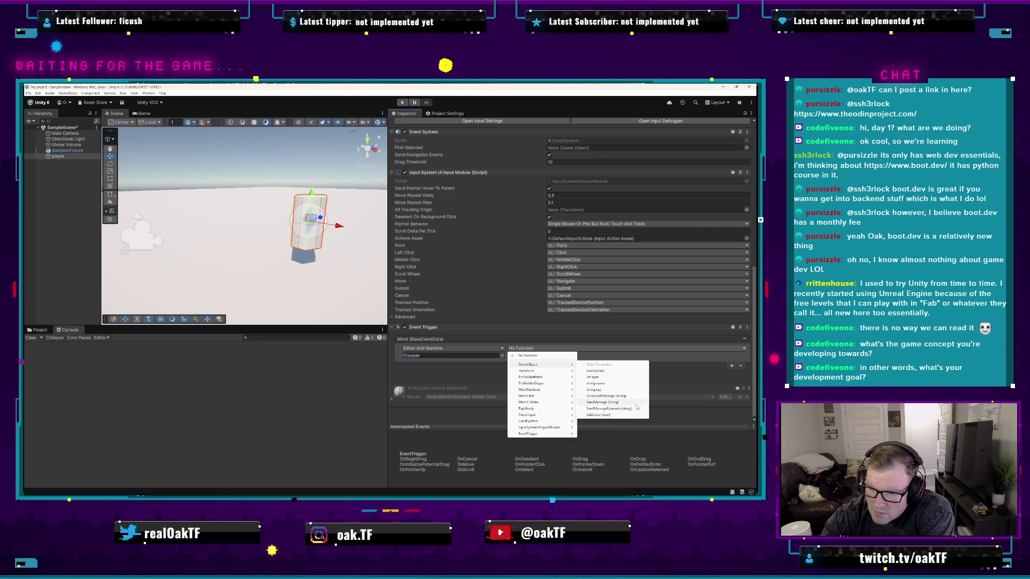
{"action": "left_click", "coordinate": [622, 402]}
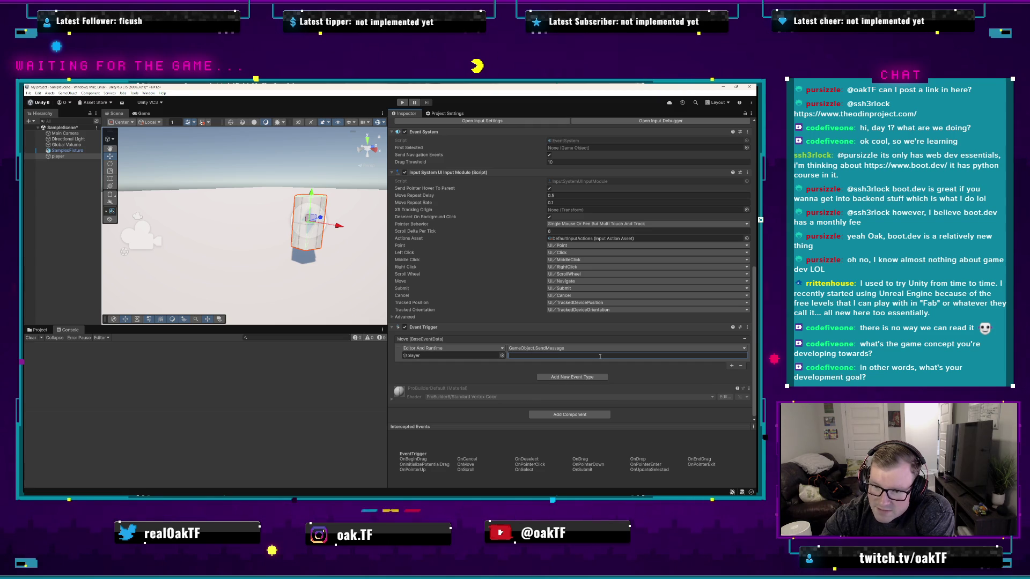
- Pass 'forward' as the SendMessage argument and open the Event Trigger's script via Edit Script
{"action": "type", "text": "forward"}
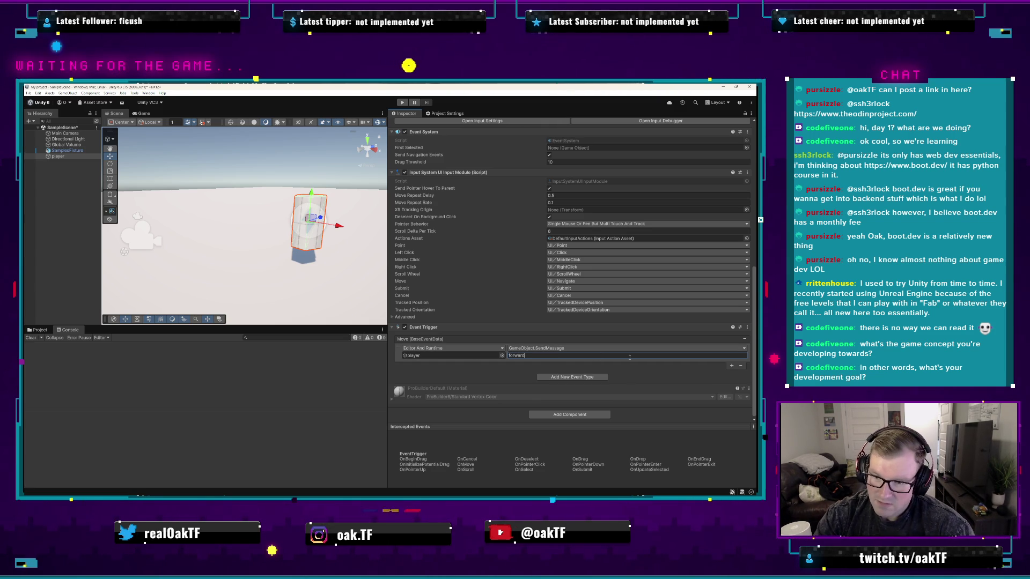
{"action": "key", "text": "Return"}
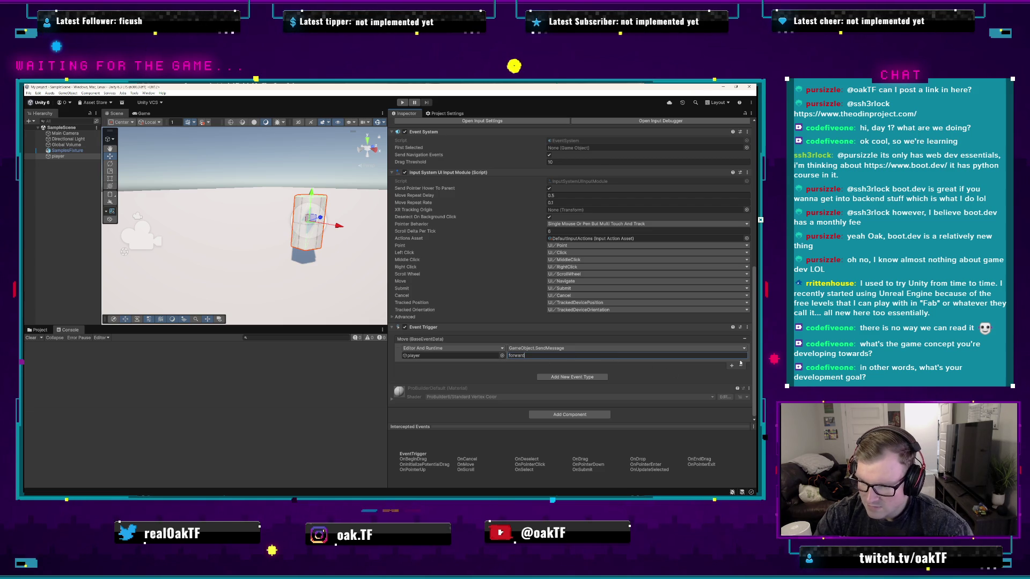
{"action": "left_click", "coordinate": [746, 327]}
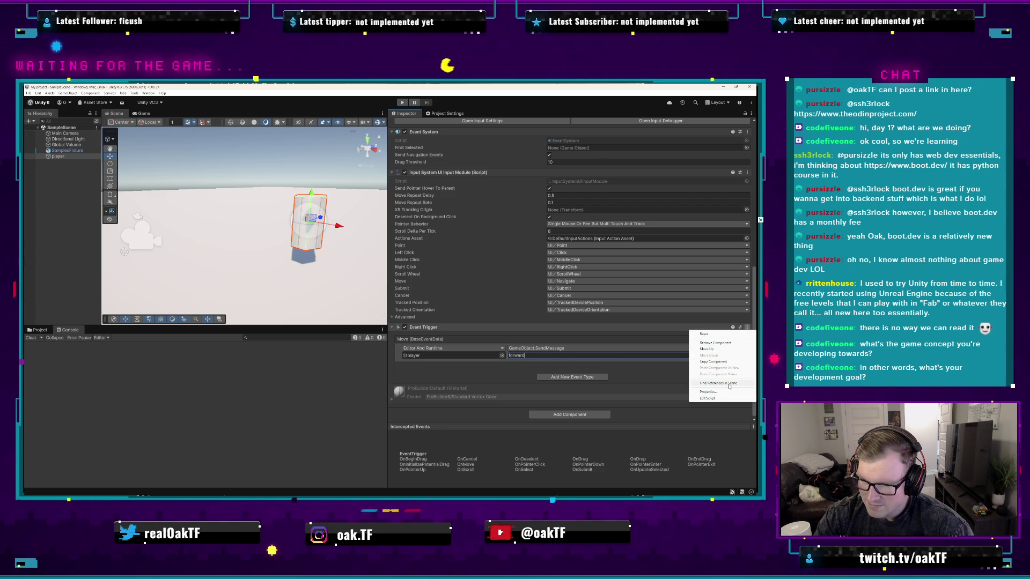
{"action": "left_click", "coordinate": [708, 398]}
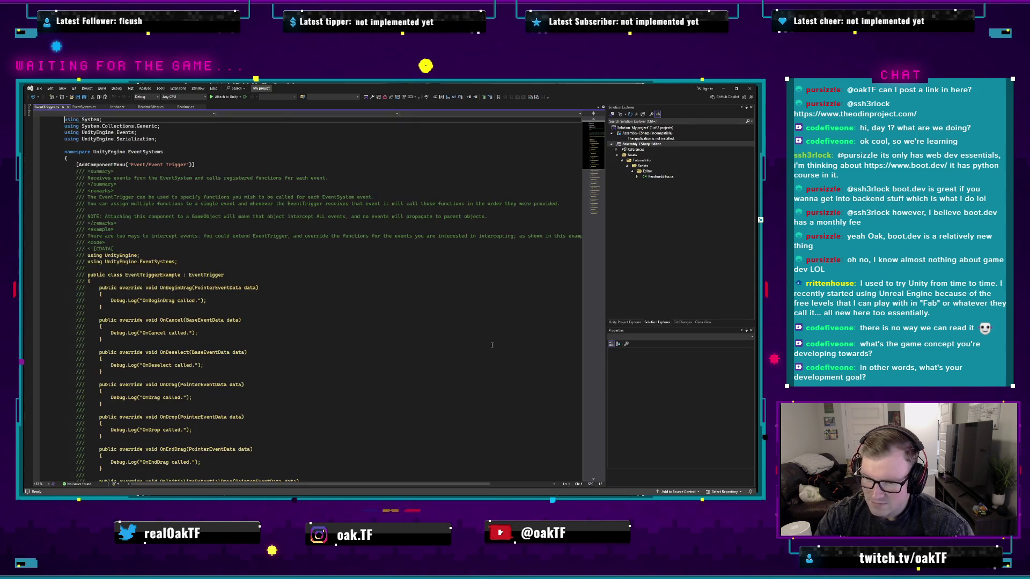
{"action": "left_click", "coordinate": [281, 312]}
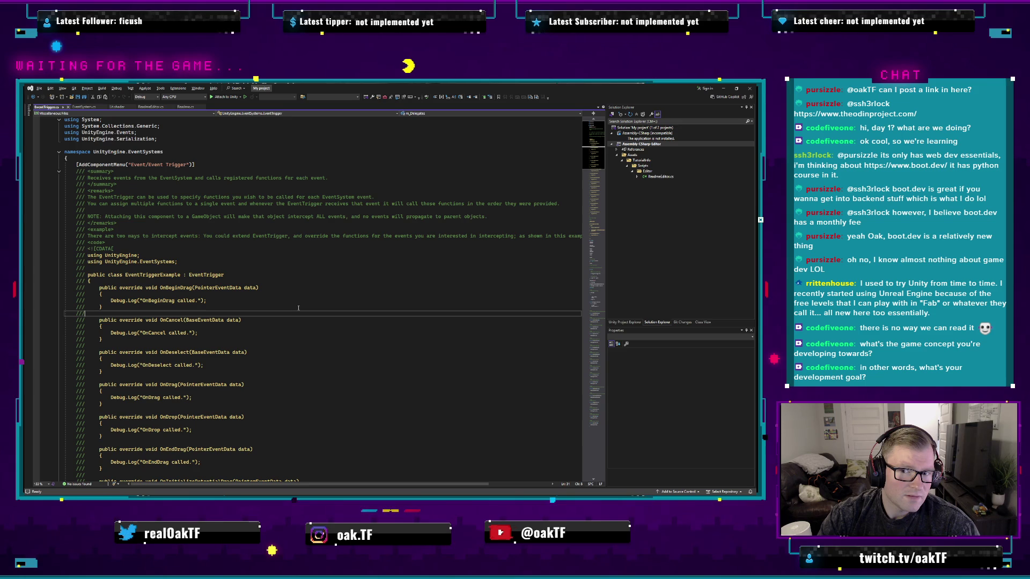
{"action": "left_click", "coordinate": [384, 222]}
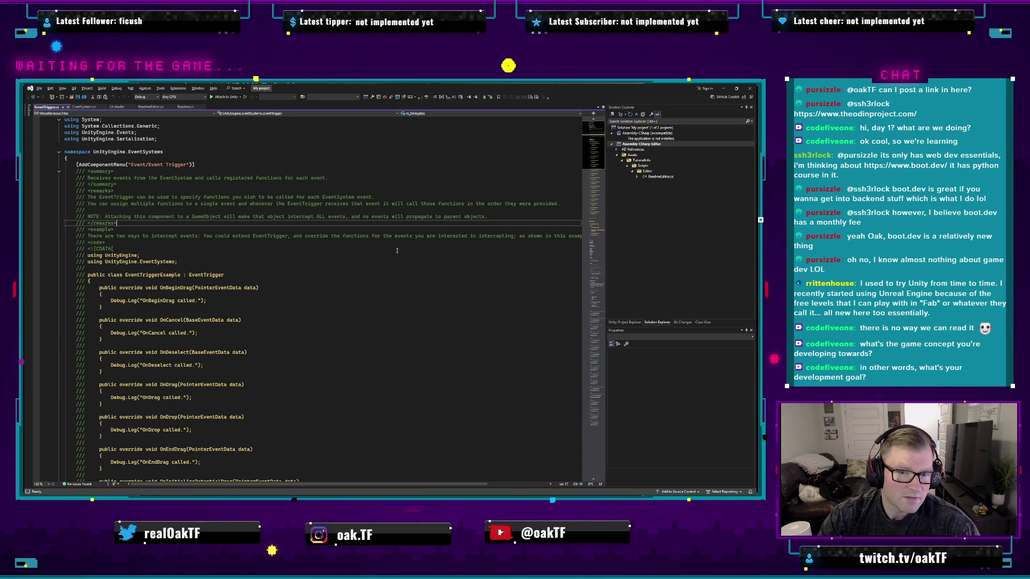
{"action": "left_click", "coordinate": [297, 236]}
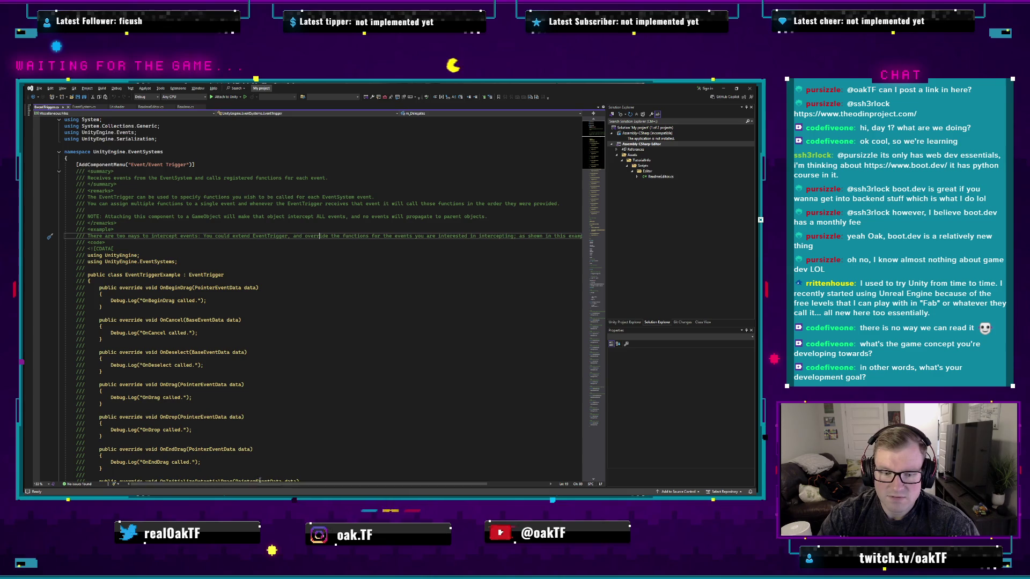
{"action": "mouse_move", "coordinate": [247, 484]}
{"action": "left_mouse_down"}
{"action": "mouse_move", "coordinate": [268, 484]}
{"action": "mouse_move", "coordinate": [247, 479]}
{"action": "left_mouse_up"}
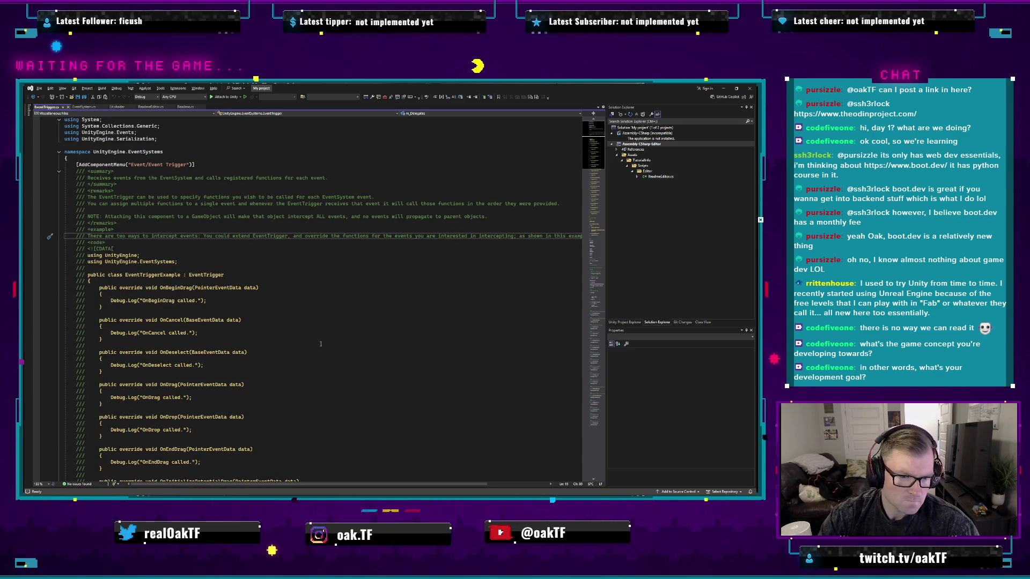
{"action": "left_click", "coordinate": [280, 309]}
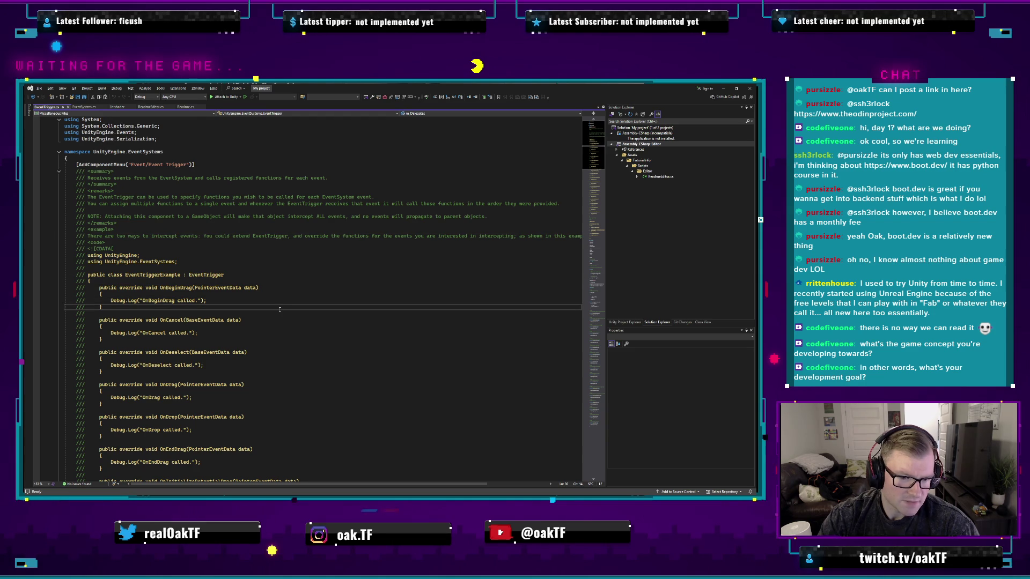
{"action": "scroll", "coordinate": [282, 309], "scroll_direction": "down", "scroll_amount": 6}
{"action": "scroll", "coordinate": [275, 306], "scroll_direction": "up", "scroll_amount": 6}
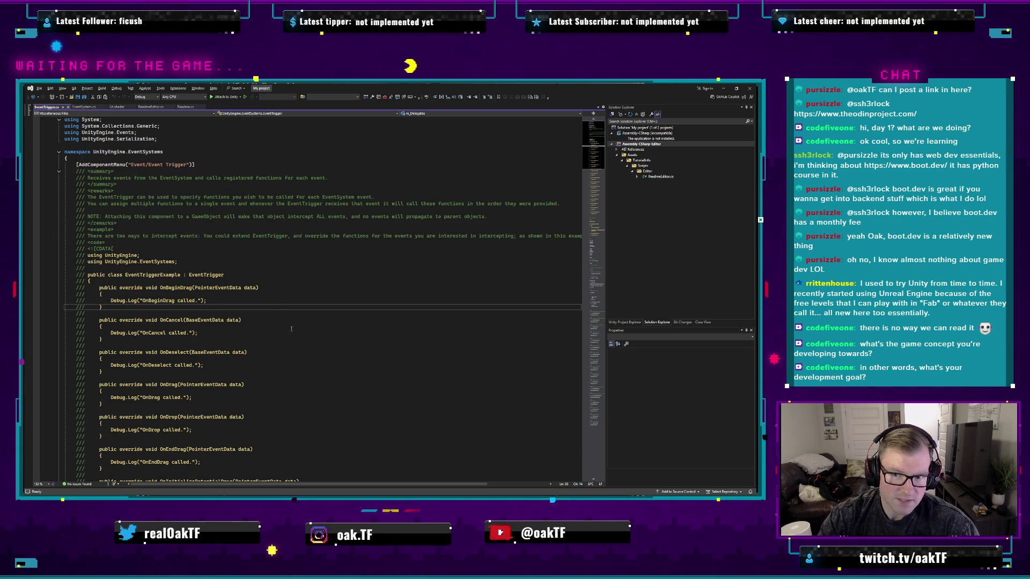
{"action": "scroll", "coordinate": [290, 336], "scroll_direction": "down", "scroll_amount": 20}
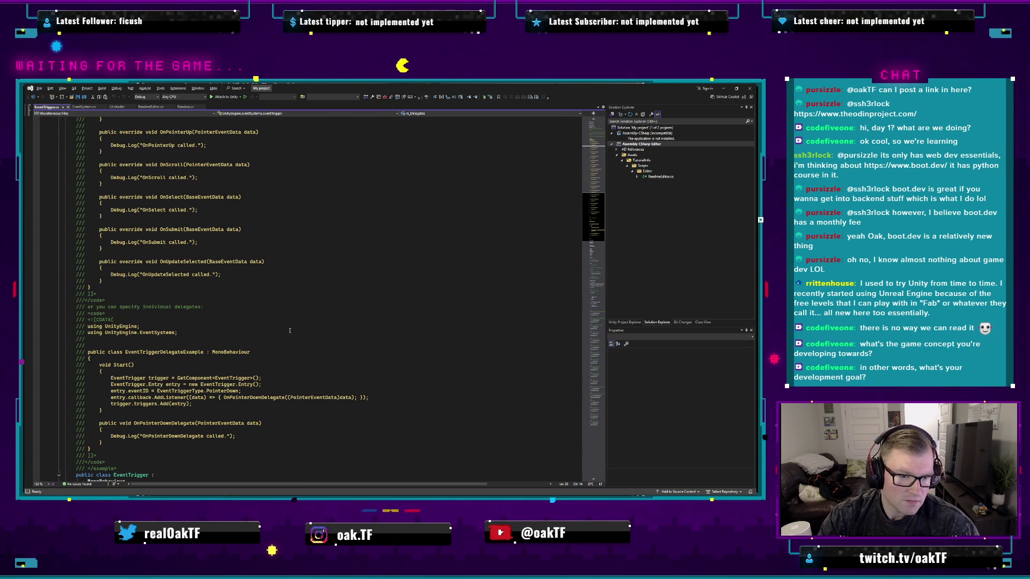
{"action": "left_click", "coordinate": [289, 330]}
{"action": "scroll", "coordinate": [290, 329], "scroll_direction": "down", "scroll_amount": 4}
{"action": "left_click", "coordinate": [294, 268]}
{"action": "scroll", "coordinate": [294, 269], "scroll_direction": "down", "scroll_amount": 2}
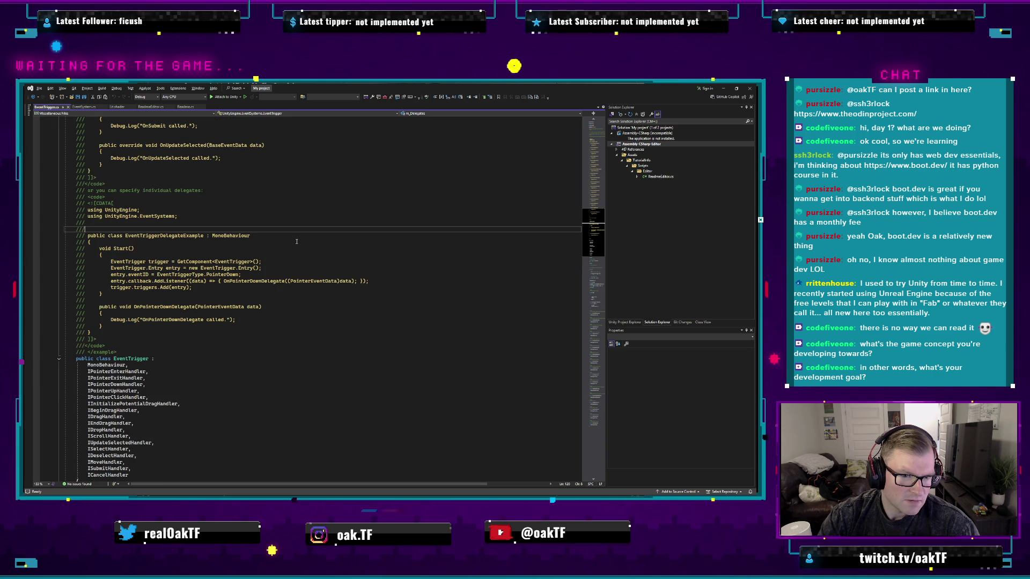
{"action": "double_click", "coordinate": [164, 236]}
{"action": "left_click", "coordinate": [212, 242]}
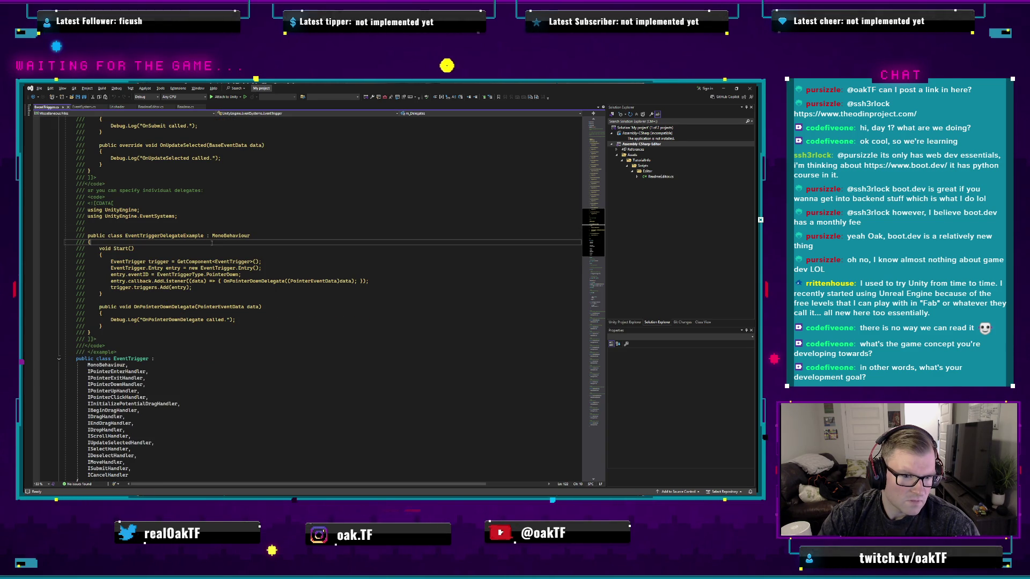
{"action": "scroll", "coordinate": [233, 321], "scroll_direction": "down", "scroll_amount": 15}
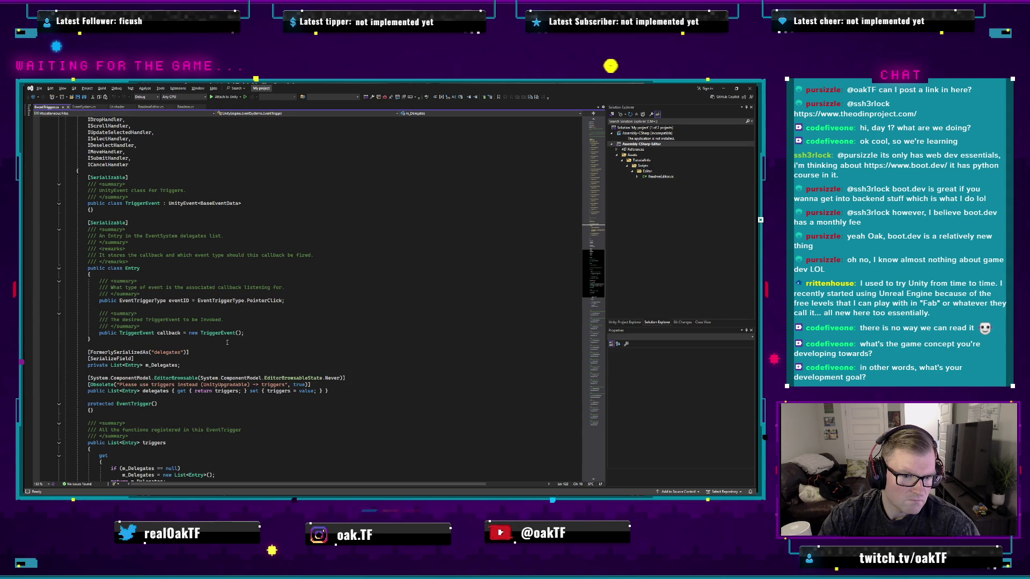
- Scroll EventTrigger.cs down to the OnMove method and inspect its Execute call
{"action": "scroll", "coordinate": [227, 342], "scroll_direction": "down", "scroll_amount": 2}
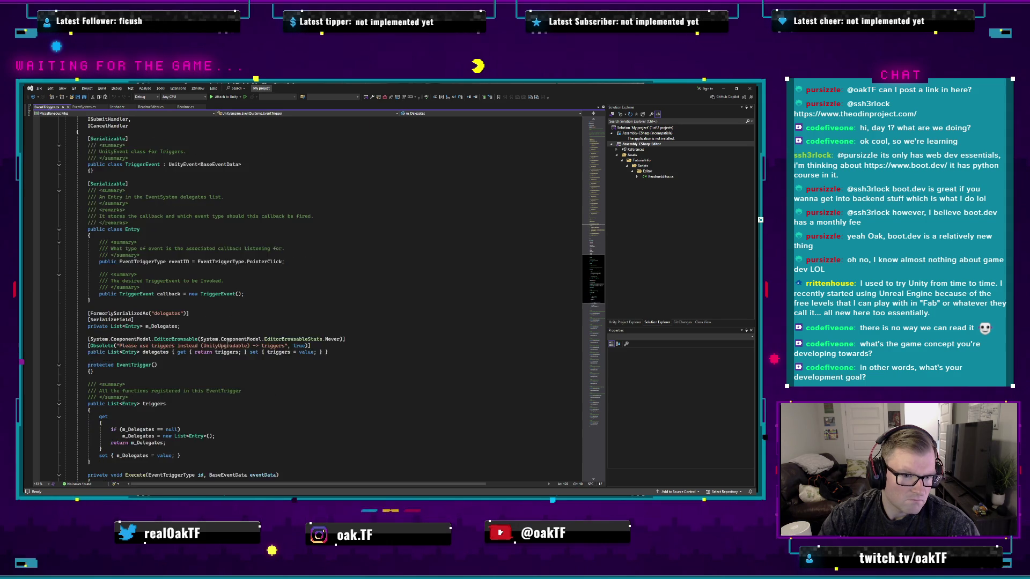
{"action": "scroll", "coordinate": [227, 342], "scroll_direction": "down", "scroll_amount": 9}
{"action": "scroll", "coordinate": [248, 303], "scroll_direction": "down", "scroll_amount": 12}
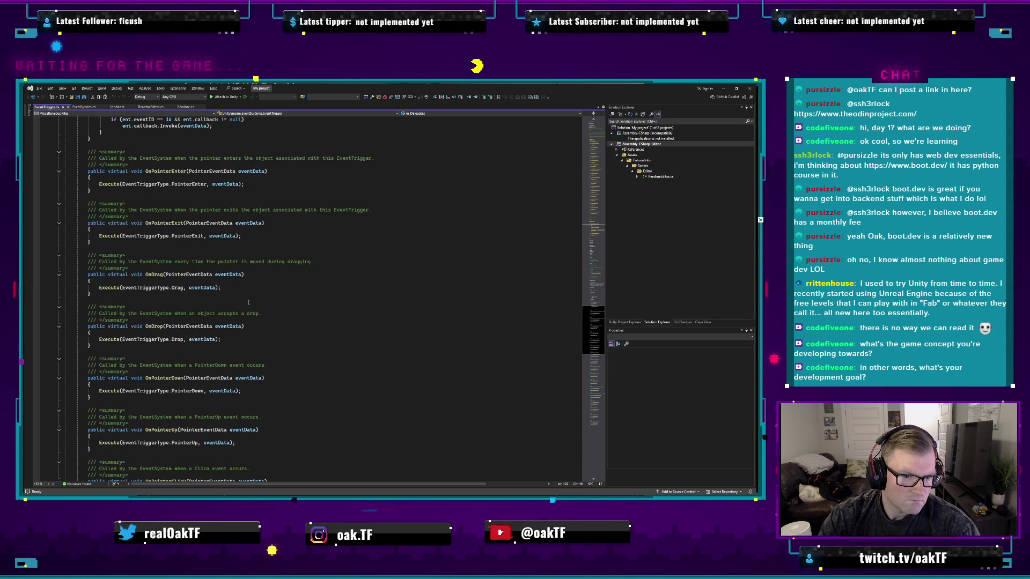
{"action": "scroll", "coordinate": [285, 320], "scroll_direction": "down", "scroll_amount": 12}
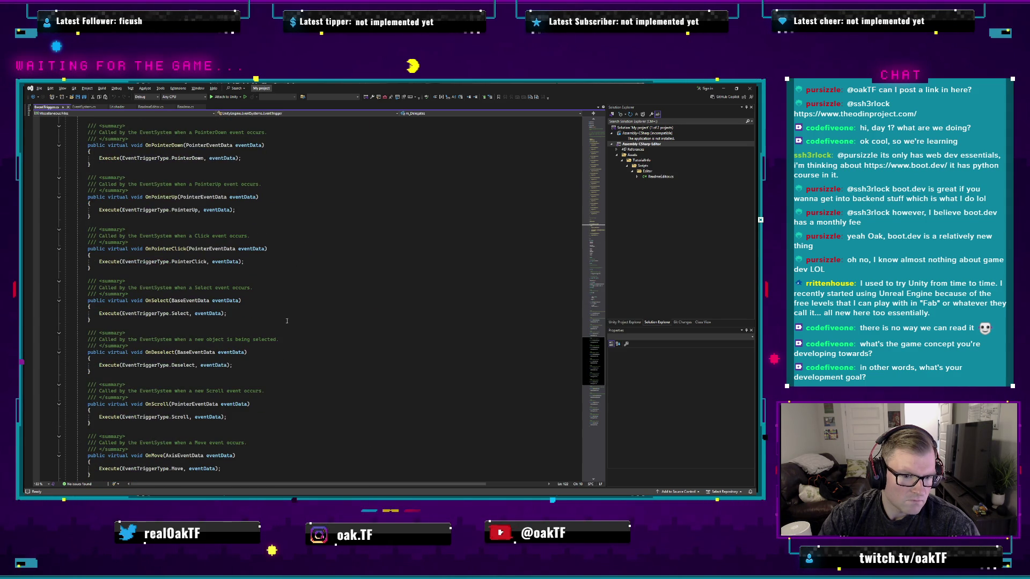
{"action": "scroll", "coordinate": [286, 321], "scroll_direction": "down", "scroll_amount": 8}
{"action": "left_click", "coordinate": [218, 300]}
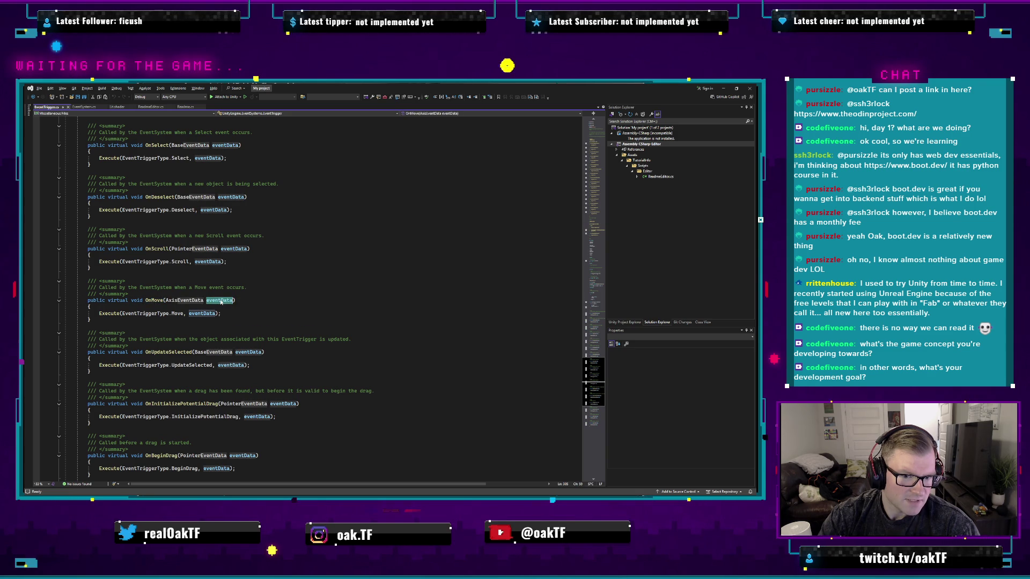
{"action": "key", "text": "End"}
{"action": "scroll", "coordinate": [220, 284], "scroll_direction": "down", "scroll_amount": 1}
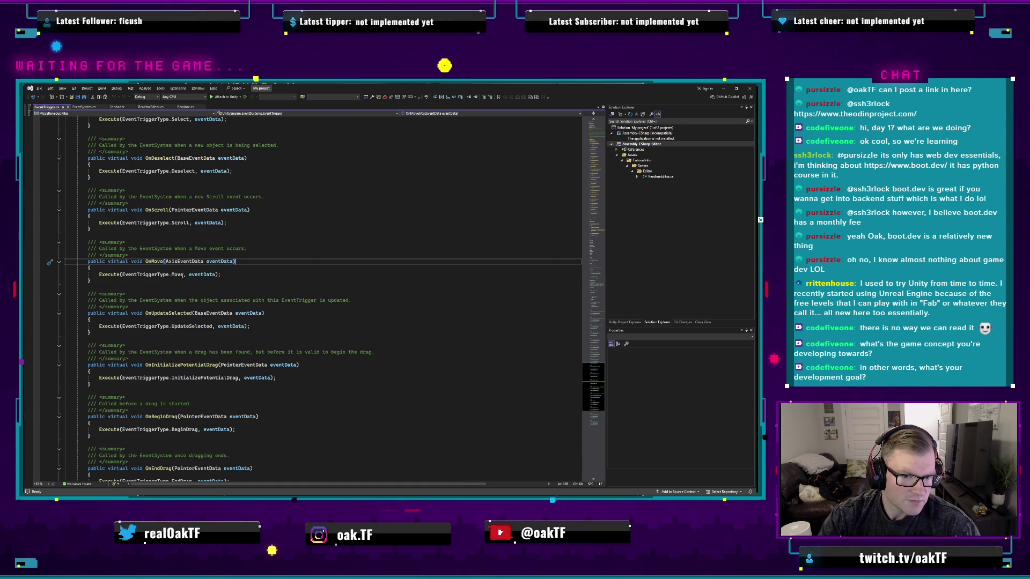
{"action": "left_click", "coordinate": [177, 275]}
{"action": "key", "text": "Up"}
{"action": "mouse_move", "coordinate": [201, 276]}
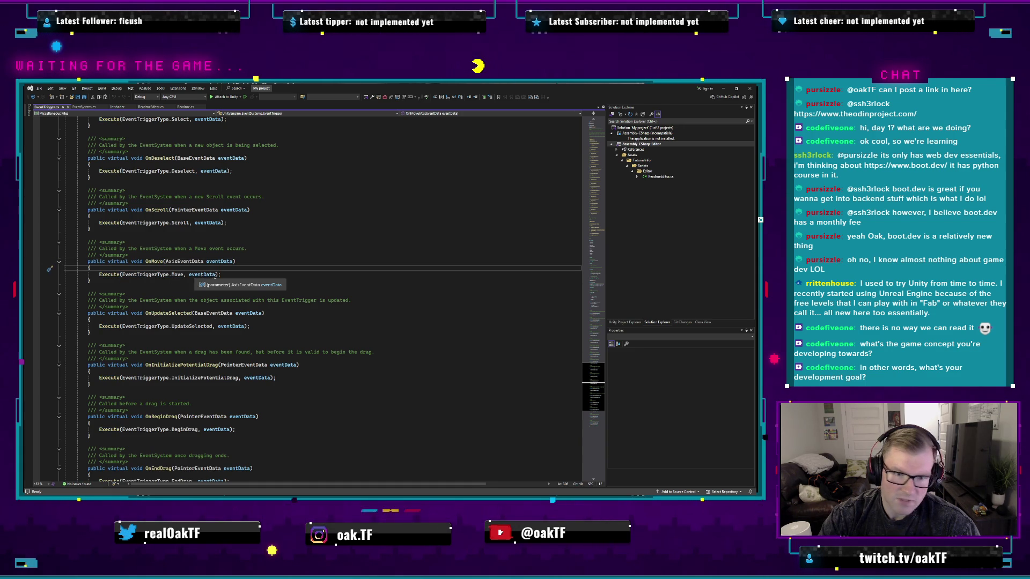
{"action": "left_click", "coordinate": [234, 274]}
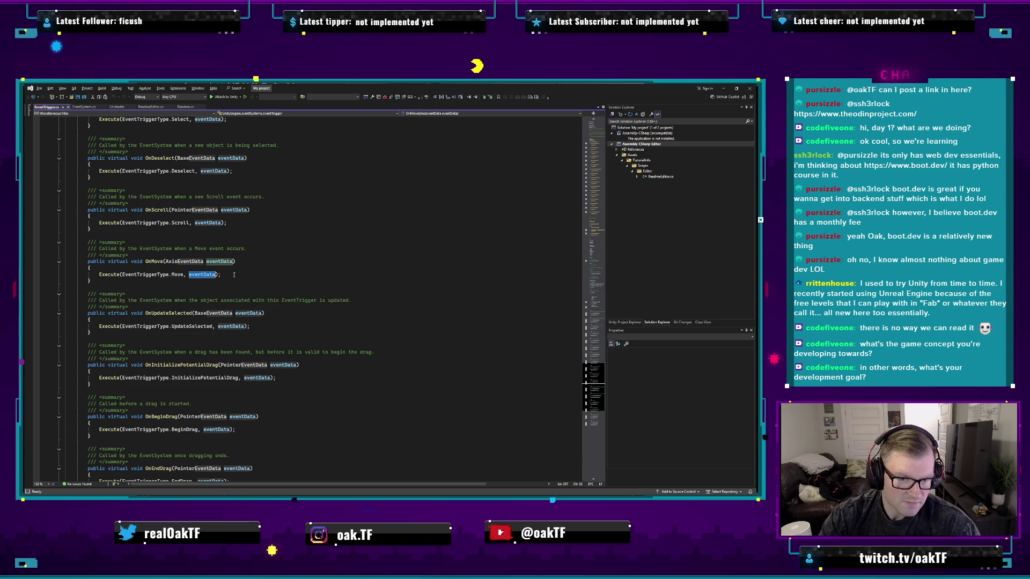
{"action": "left_click", "coordinate": [234, 275]}
{"action": "mouse_move", "coordinate": [204, 277]}
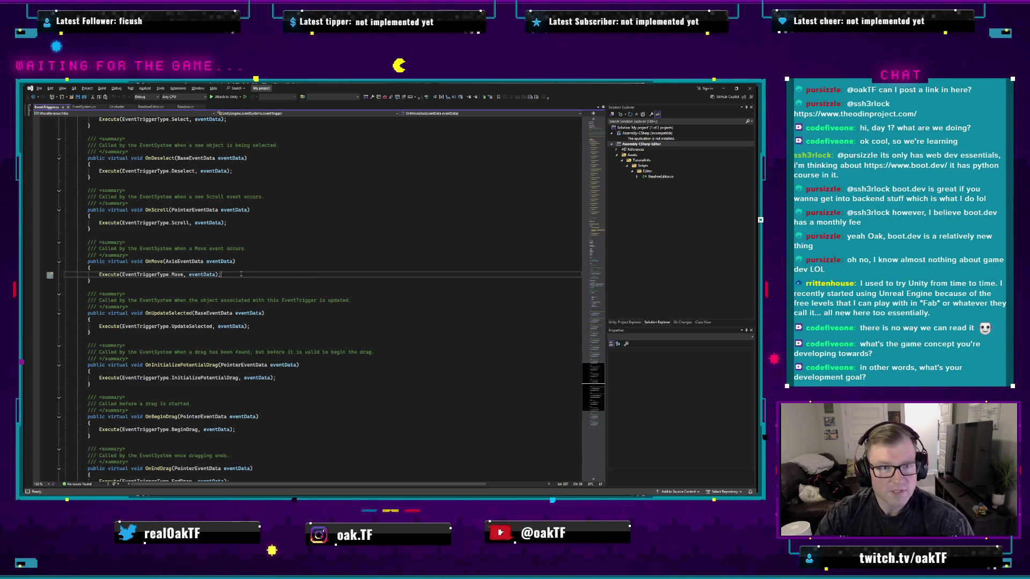
- Briefly check Unity, then select OnMove's AxisEventData parameter type and start a Find
{"action": "key", "text": "alt+Tab"}
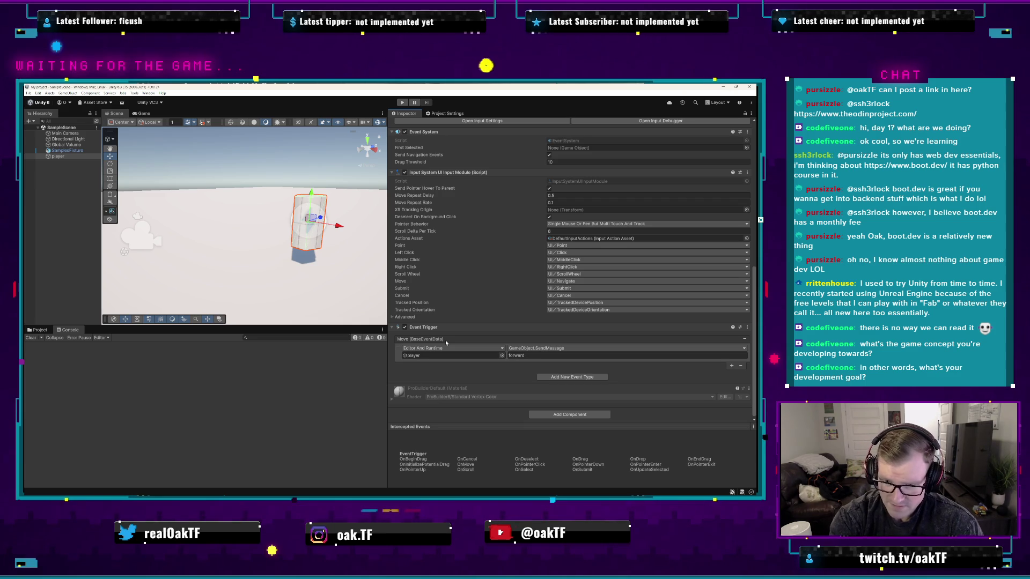
{"action": "key", "text": "alt+Tab"}
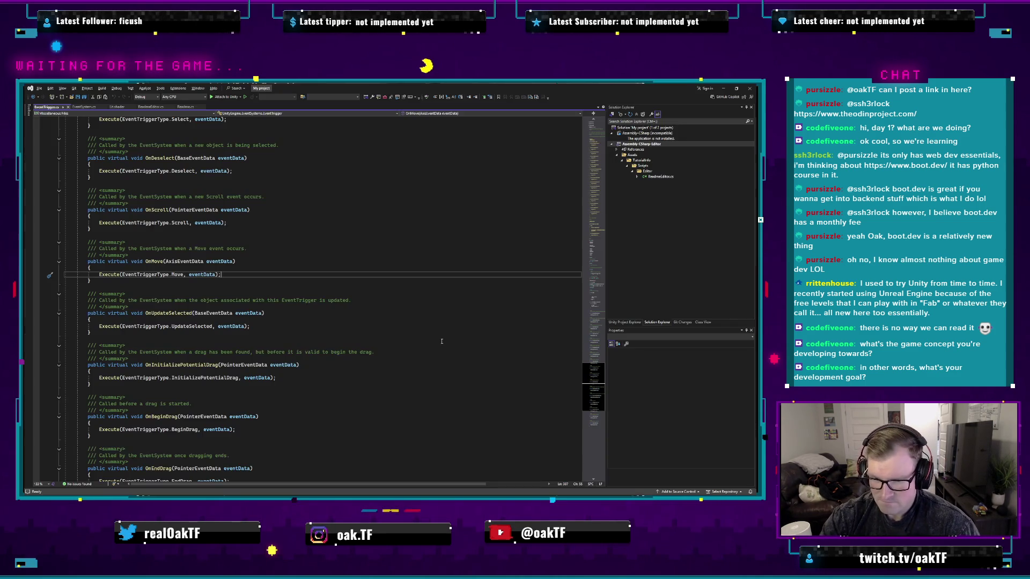
{"action": "left_click", "coordinate": [230, 273]}
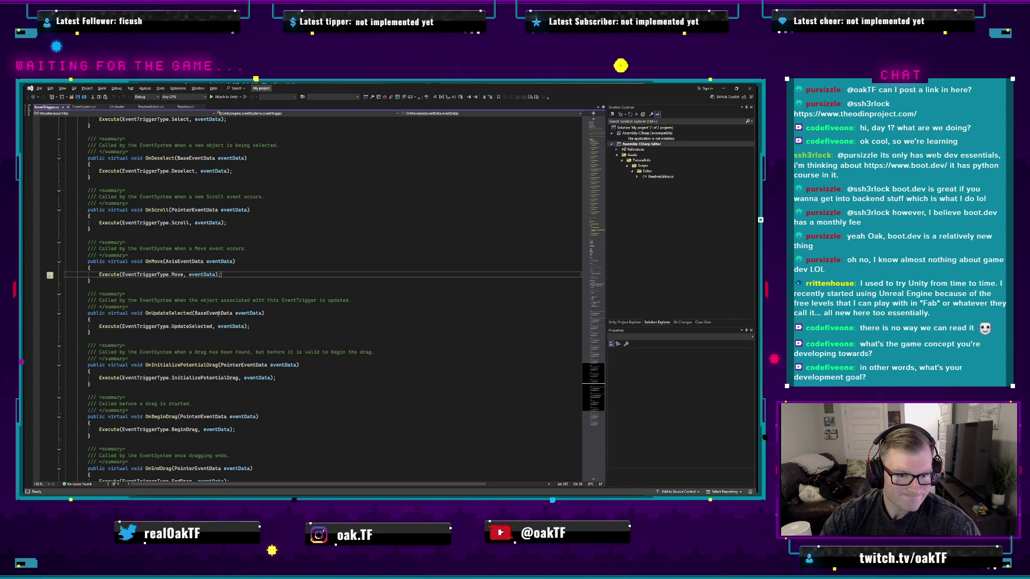
{"action": "double_click", "coordinate": [186, 262]}
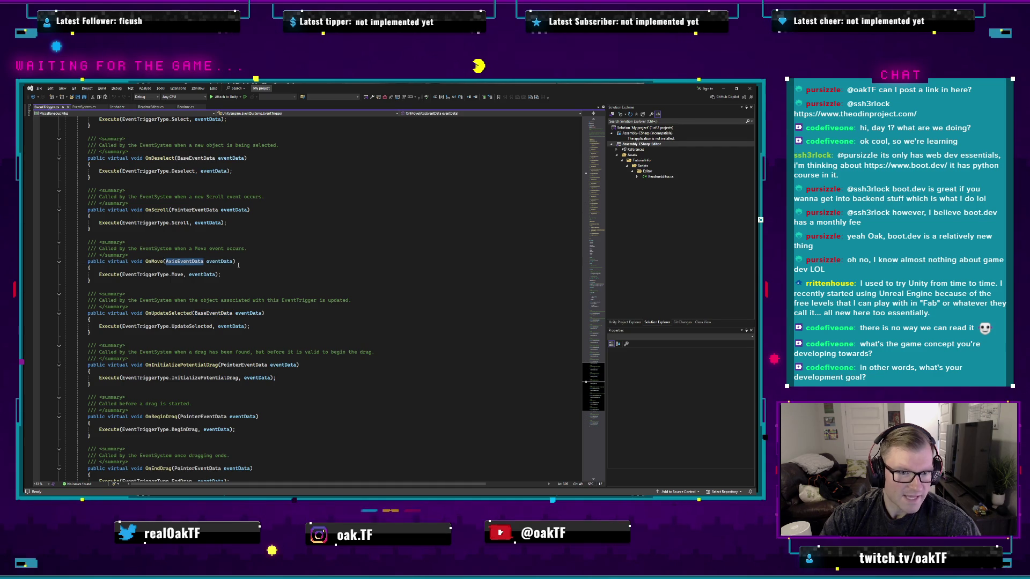
{"action": "scroll", "coordinate": [241, 264], "scroll_direction": "up", "scroll_amount": 3}
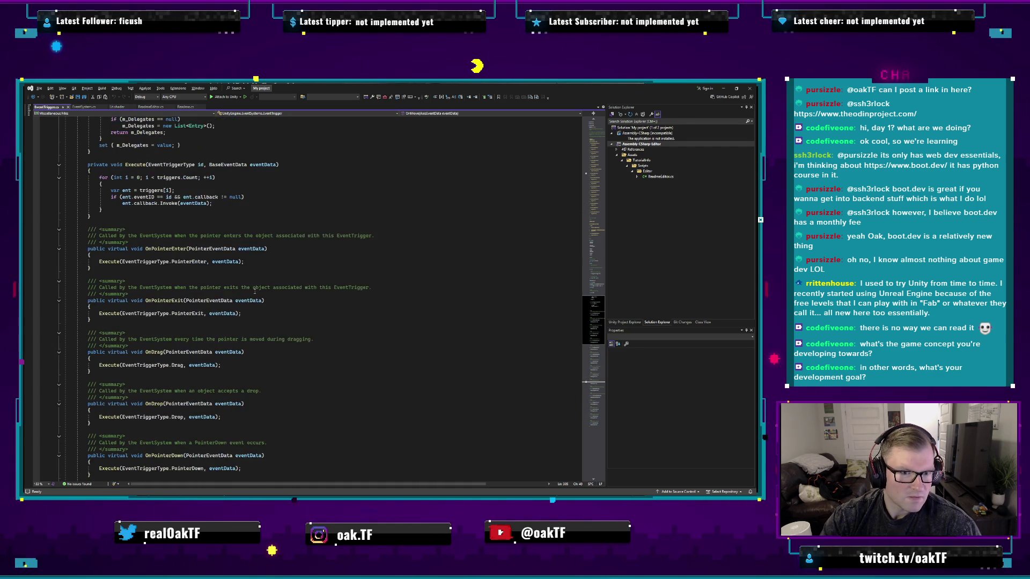
{"action": "scroll", "coordinate": [258, 299], "scroll_direction": "down", "scroll_amount": 12}
{"action": "key", "text": "ctrl+f"}
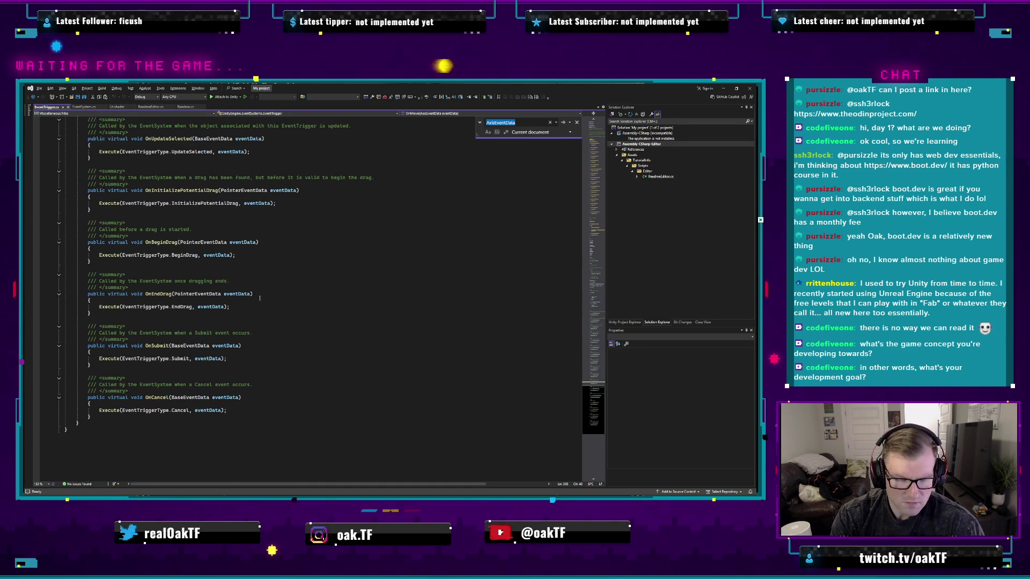
- Search EventTrigger.cs for 'move', step through all matches, then return to Unity
{"action": "type", "text": "base"}
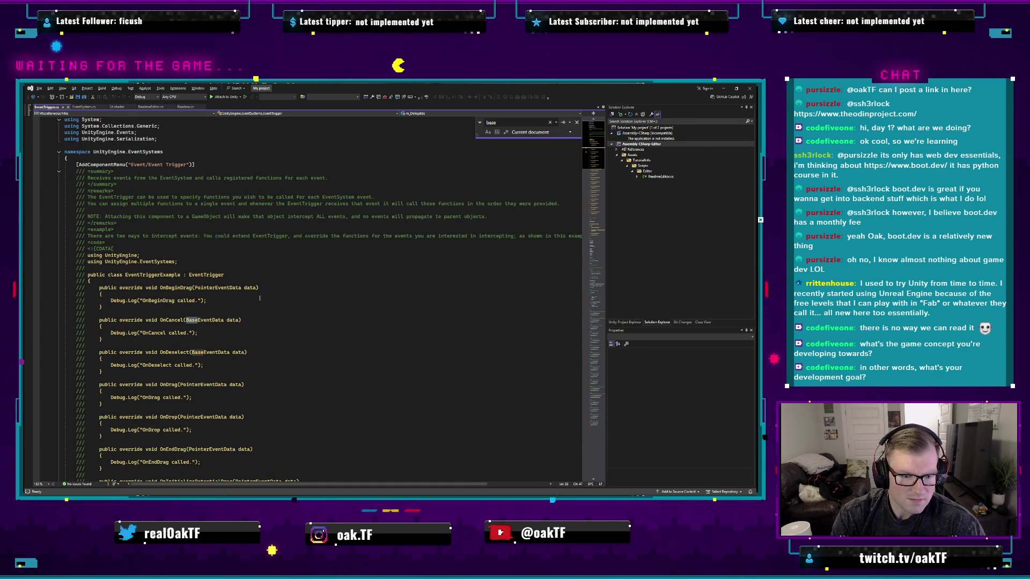
{"action": "type", "text": "move"}
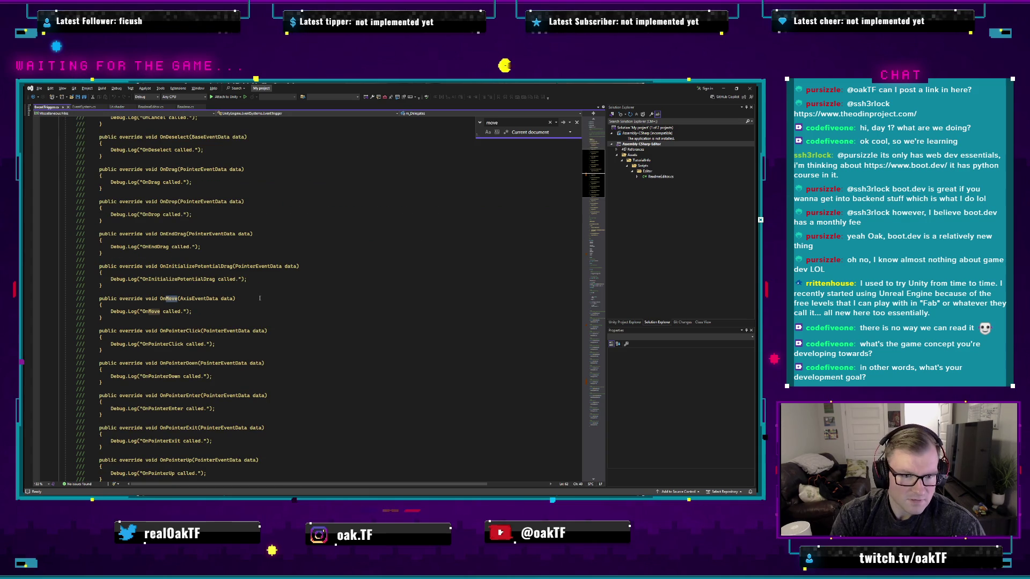
{"action": "key", "text": "Return"}
{"action": "key", "text": "Return"}
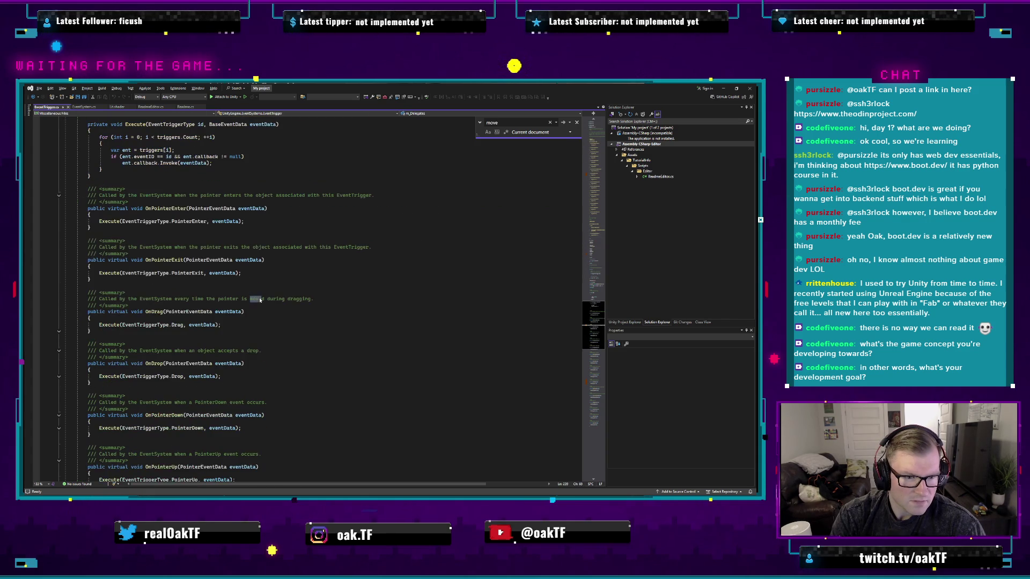
{"action": "key", "text": "Return"}
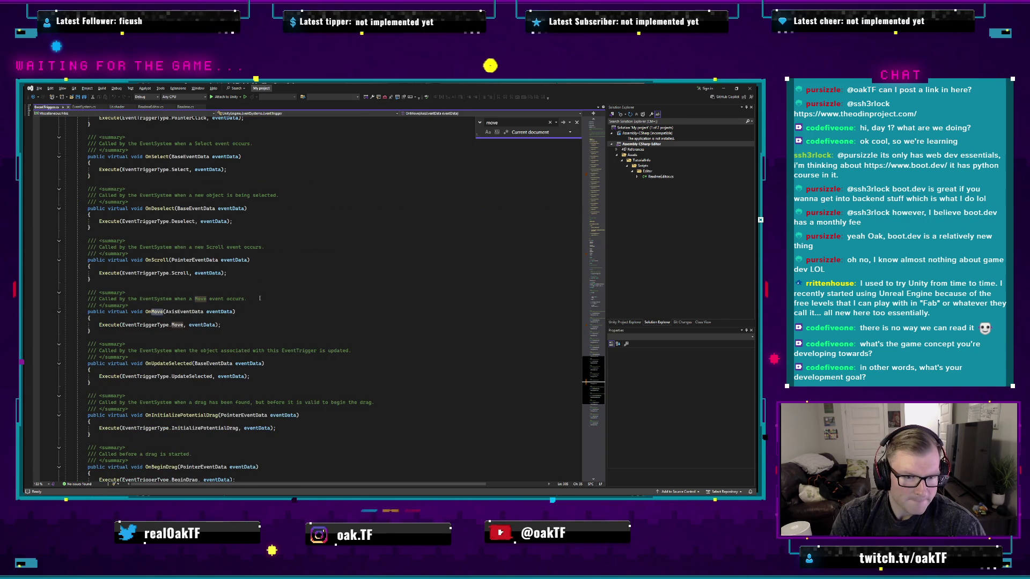
{"action": "key", "text": "Return"}
{"action": "key", "text": "alt+Tab"}
{"action": "key", "text": "alt+Tab"}
{"action": "key", "text": "alt+Tab"}
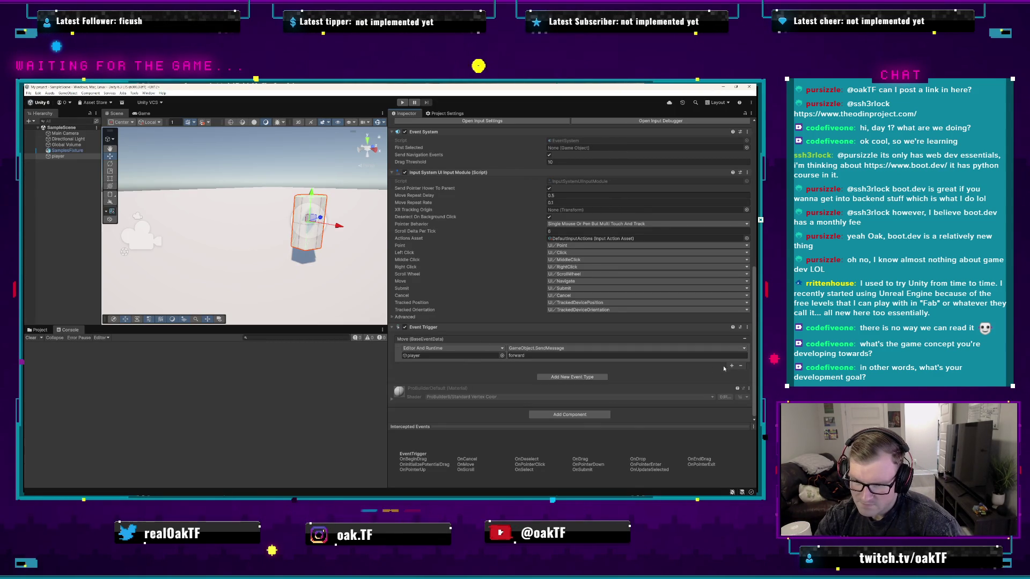
- Browse the Add New Event Type list without adding one, then ping the player object field
{"action": "left_click", "coordinate": [573, 378]}
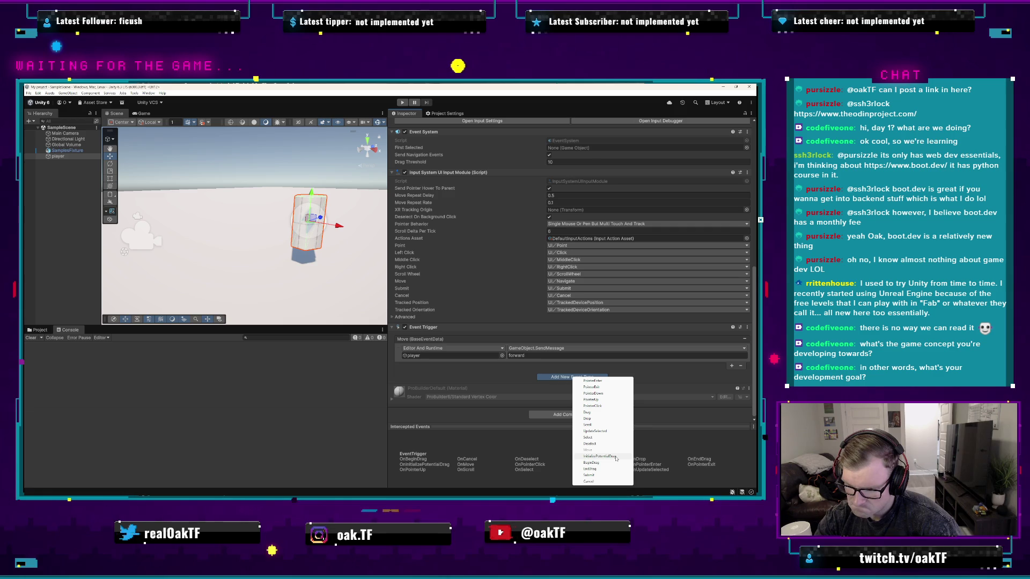
{"action": "left_click", "coordinate": [753, 427]}
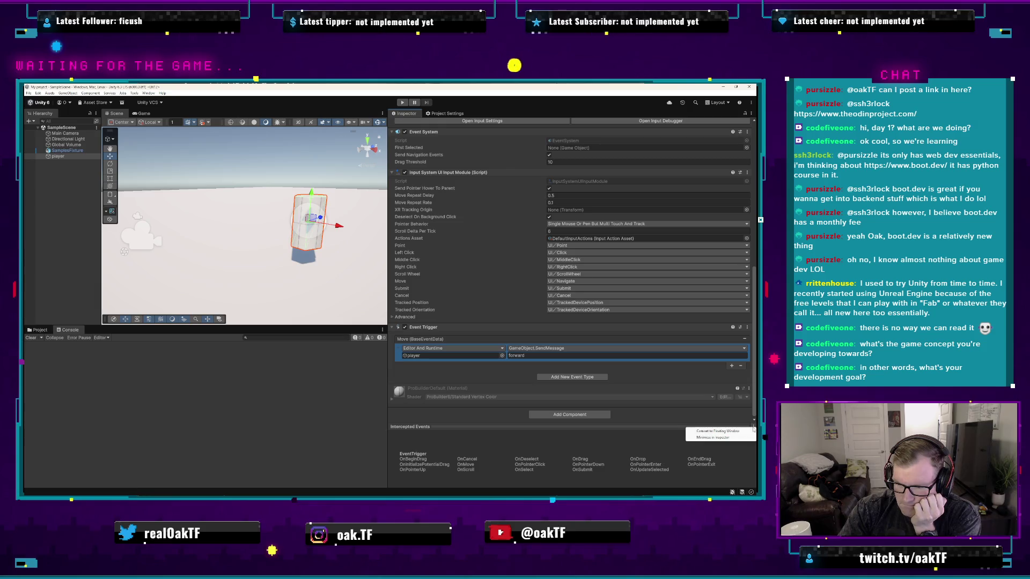
{"action": "left_click", "coordinate": [489, 415]}
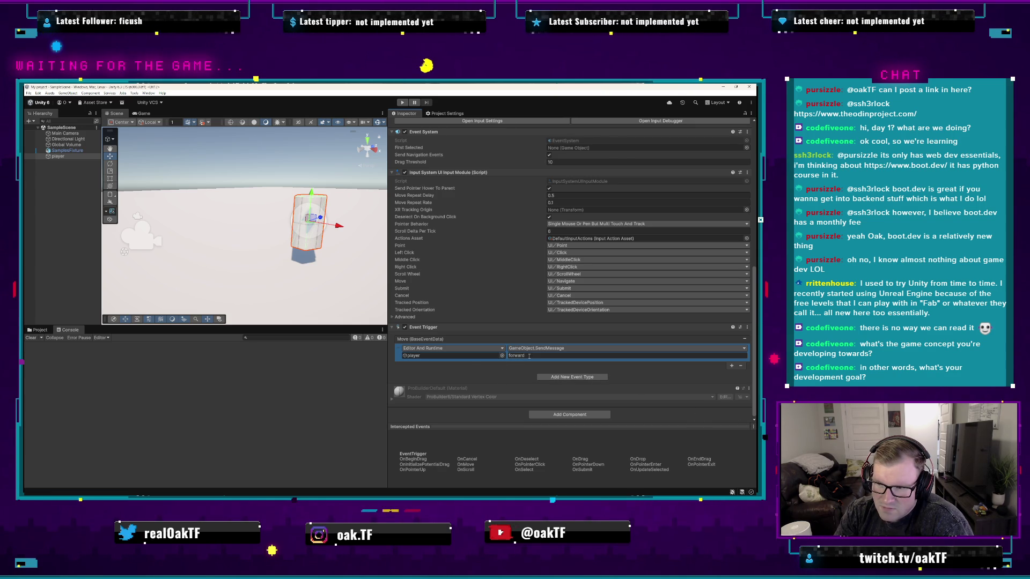
{"action": "left_click", "coordinate": [469, 356]}
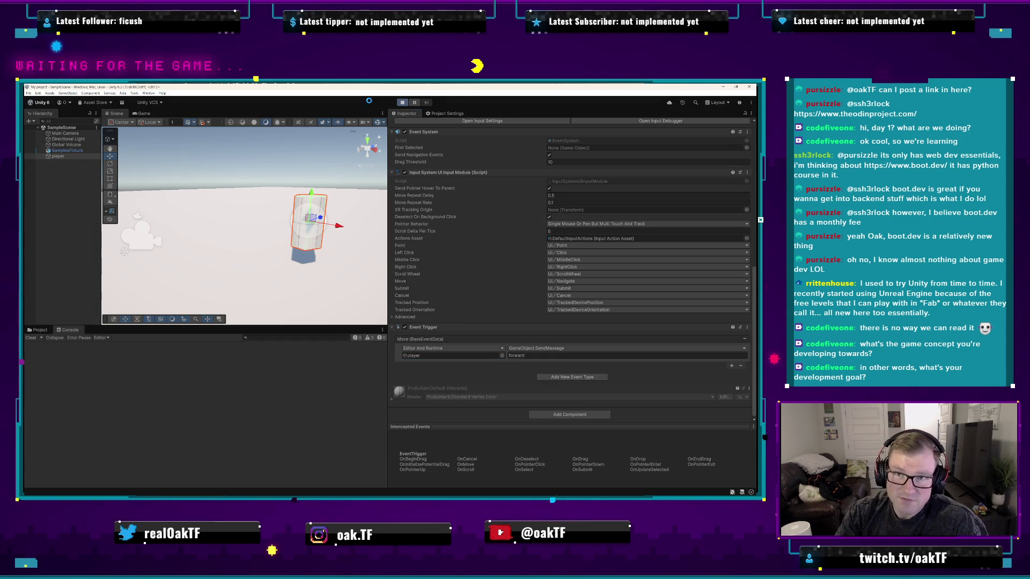
- Enter Play mode, press W to send Move input, and open the OnMove MissingMethodException error's source
{"action": "key", "text": "ctrl+p"}
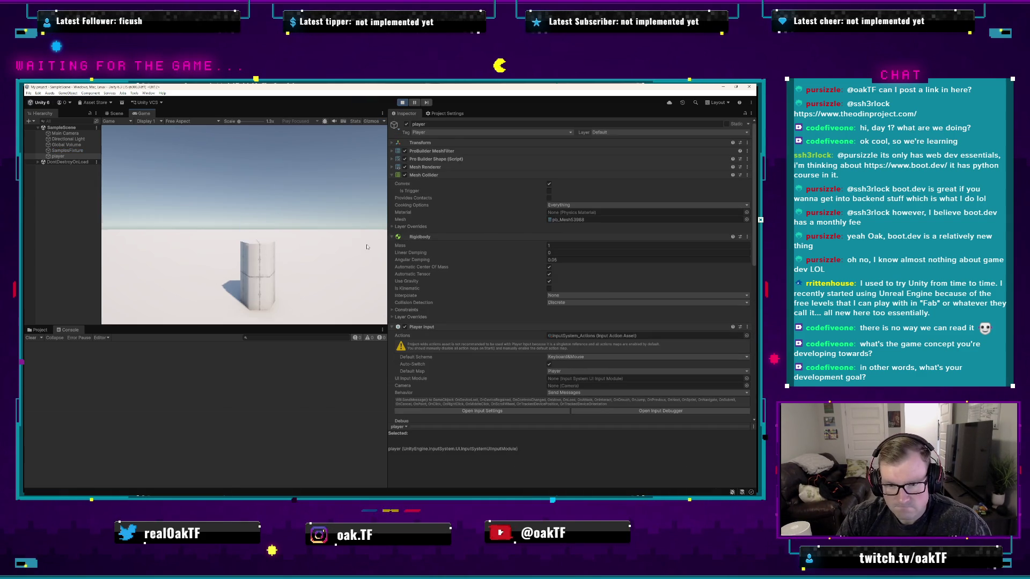
{"action": "key", "text": "w"}
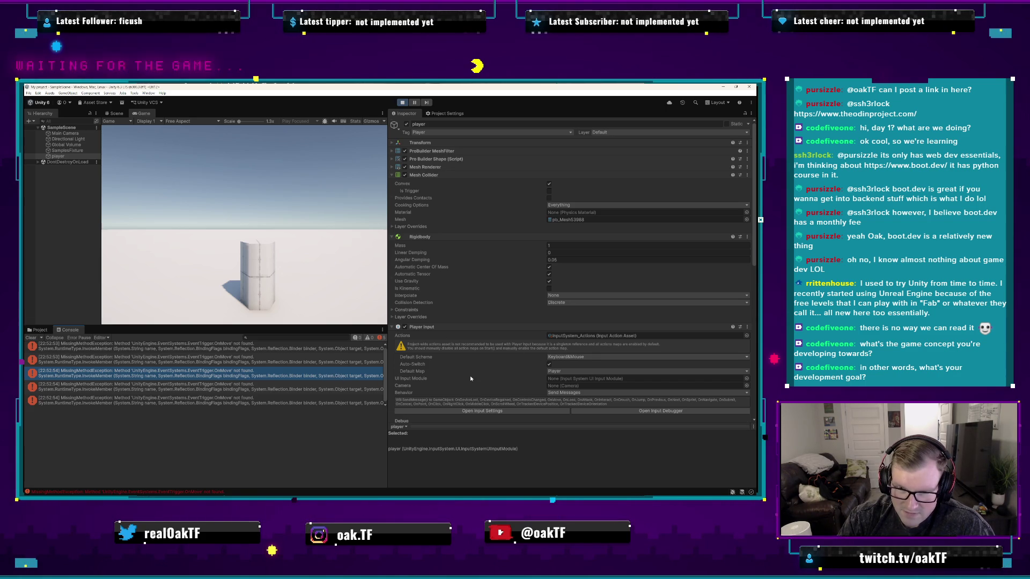
{"action": "scroll", "coordinate": [470, 375], "scroll_direction": "down", "scroll_amount": 5}
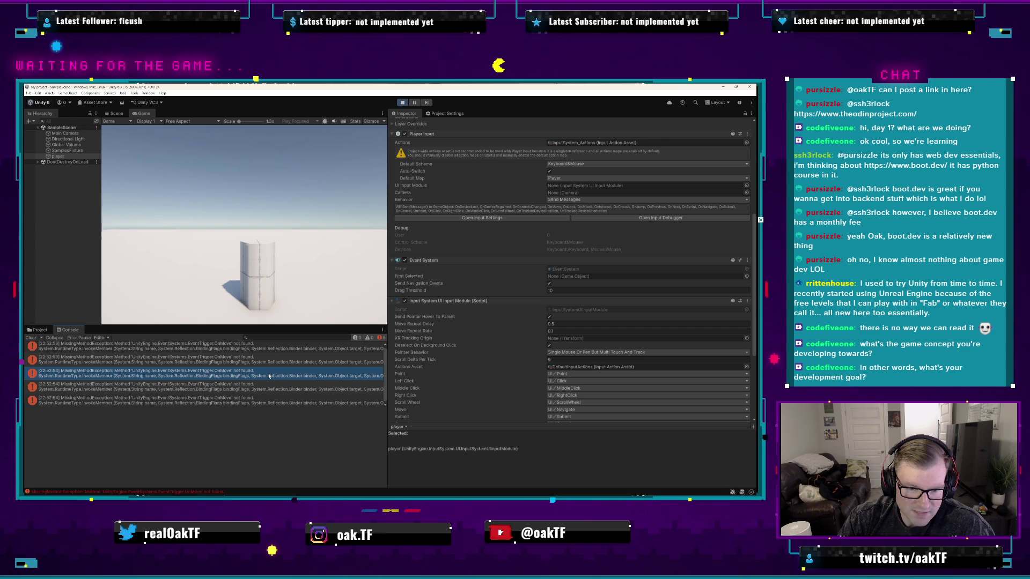
{"action": "double_click", "coordinate": [270, 399]}
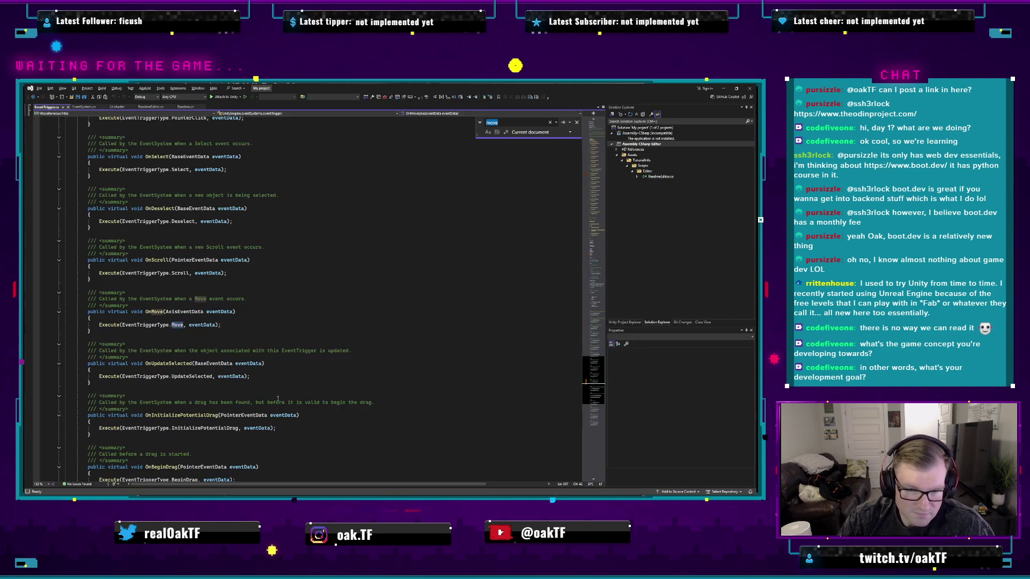
{"action": "double_click", "coordinate": [185, 312]}
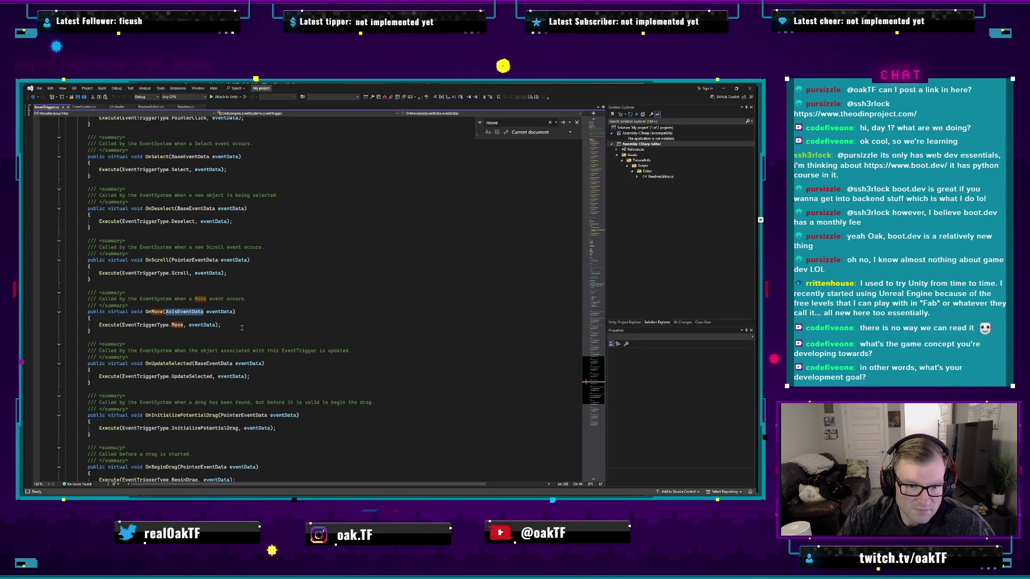
{"action": "key", "text": "alt+Tab"}
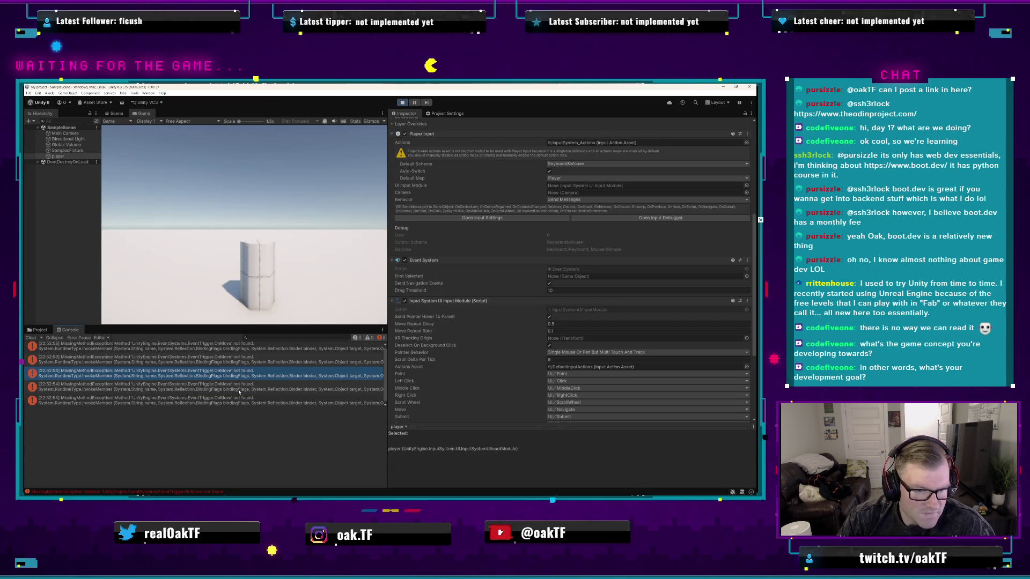
- Stop Play mode and review the Event System's First Selected and the input module's Advanced options
{"action": "left_click", "coordinate": [402, 102]}
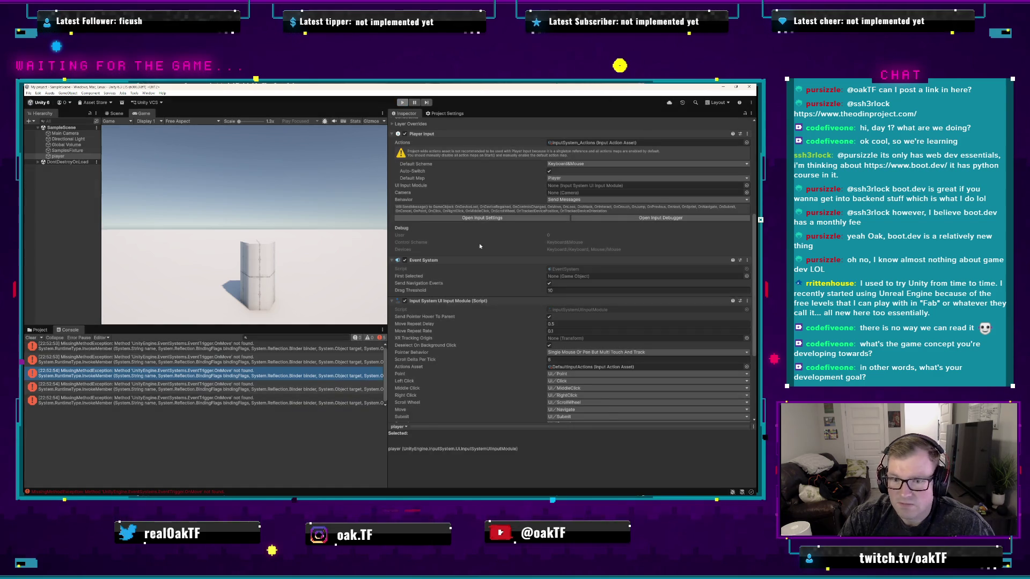
{"action": "scroll", "coordinate": [503, 336], "scroll_direction": "down", "scroll_amount": 3}
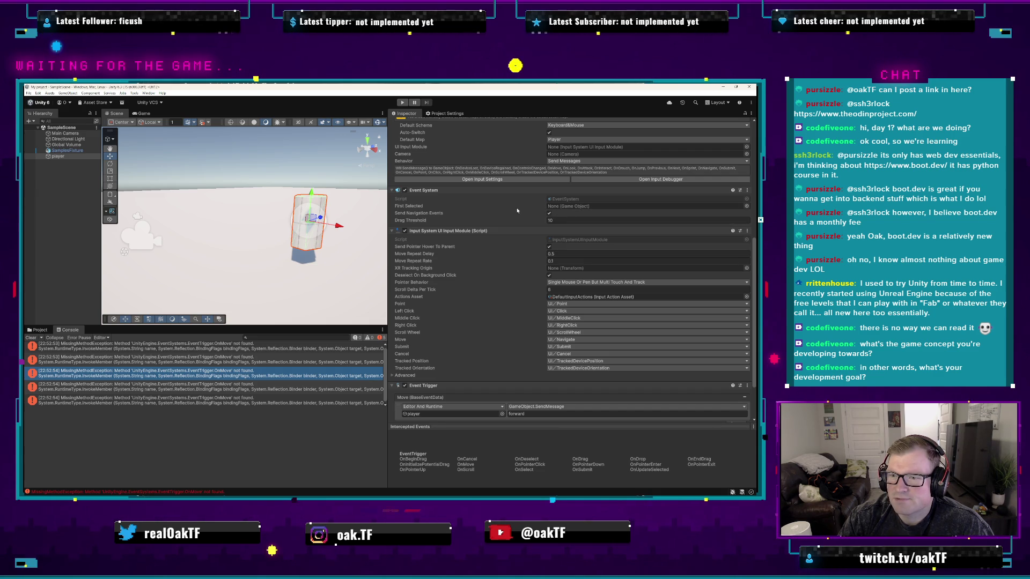
{"action": "left_click", "coordinate": [541, 210]}
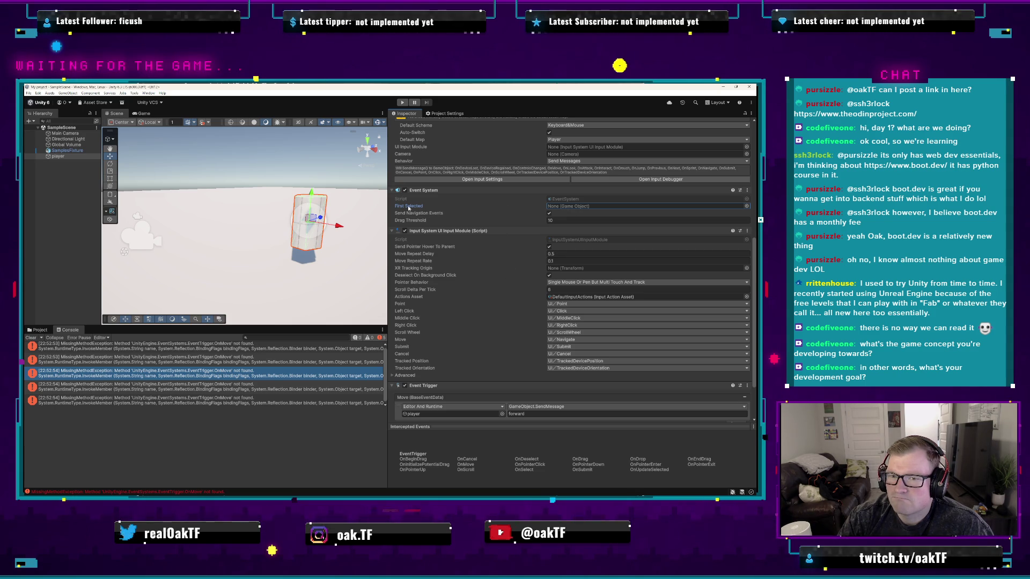
{"action": "scroll", "coordinate": [464, 223], "scroll_direction": "down", "scroll_amount": 2}
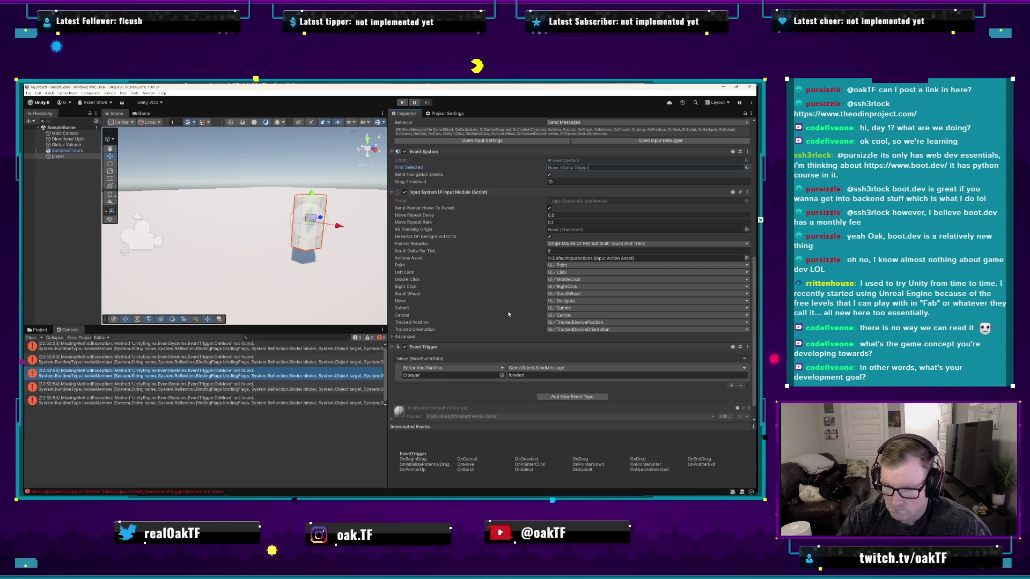
{"action": "left_click", "coordinate": [393, 337]}
{"action": "left_click", "coordinate": [393, 337]}
{"action": "scroll", "coordinate": [496, 305], "scroll_direction": "down", "scroll_amount": 1}
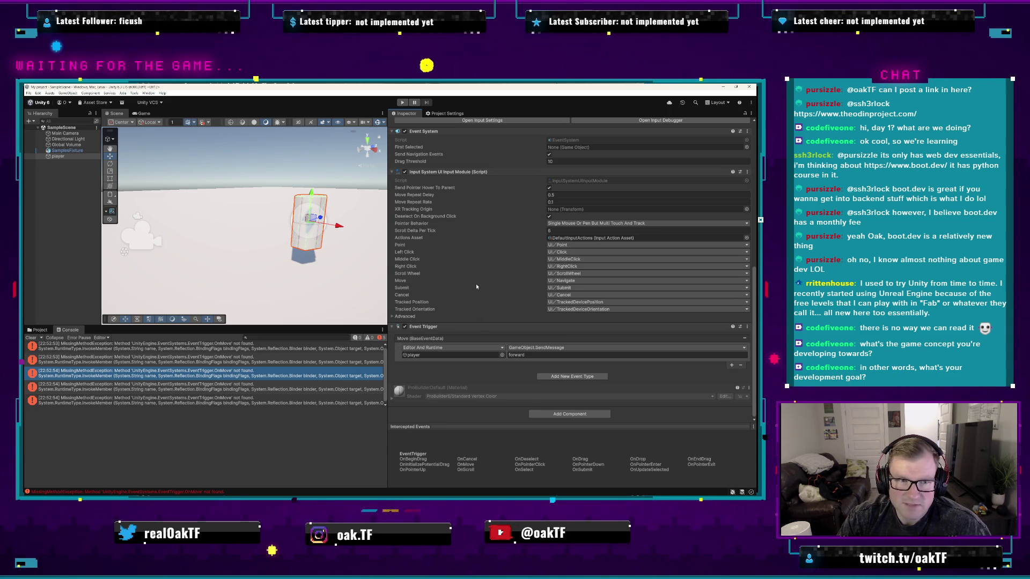
- In Project Settings, inspect the Input Manager's Horizontal axis, then open the Input System Package's actions
{"action": "left_click", "coordinate": [445, 114]}
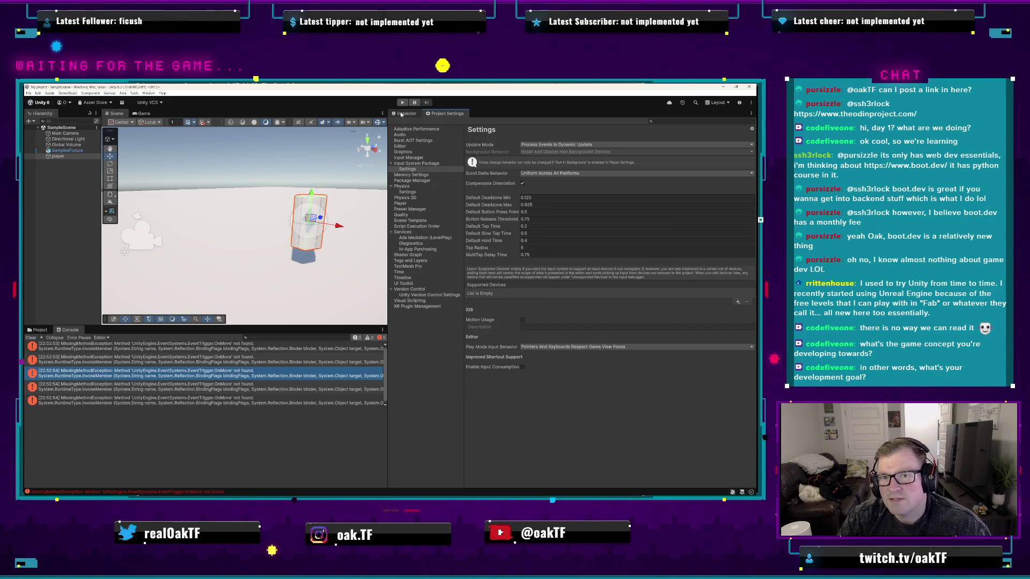
{"action": "left_click", "coordinate": [421, 164]}
{"action": "key", "text": "Up"}
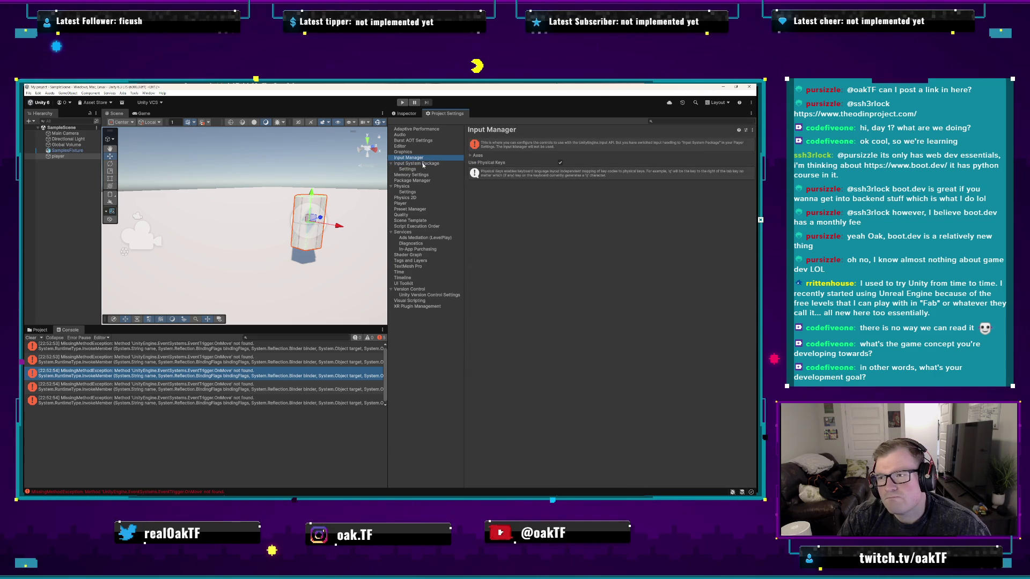
{"action": "left_click", "coordinate": [470, 155]}
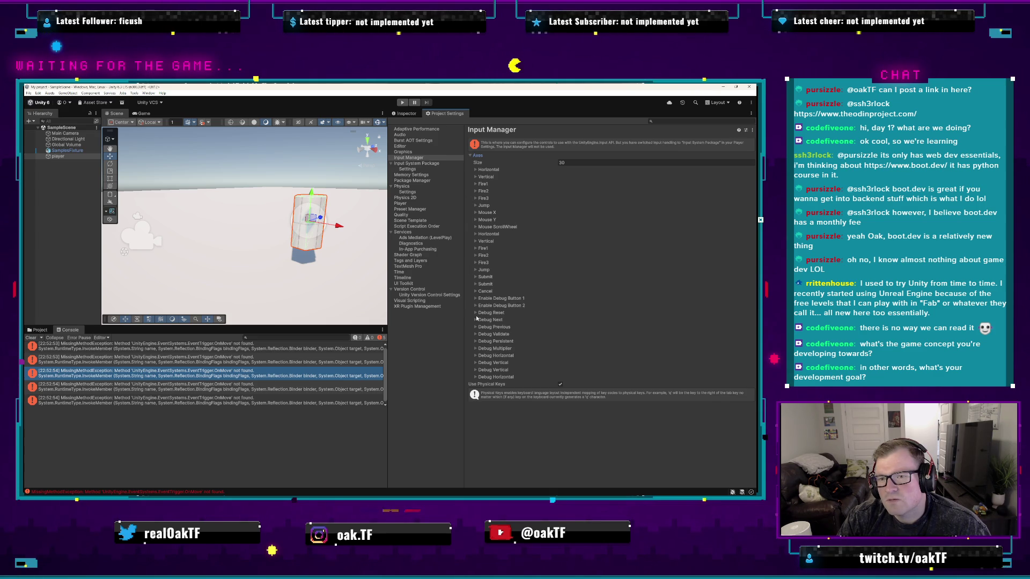
{"action": "left_click", "coordinate": [475, 170]}
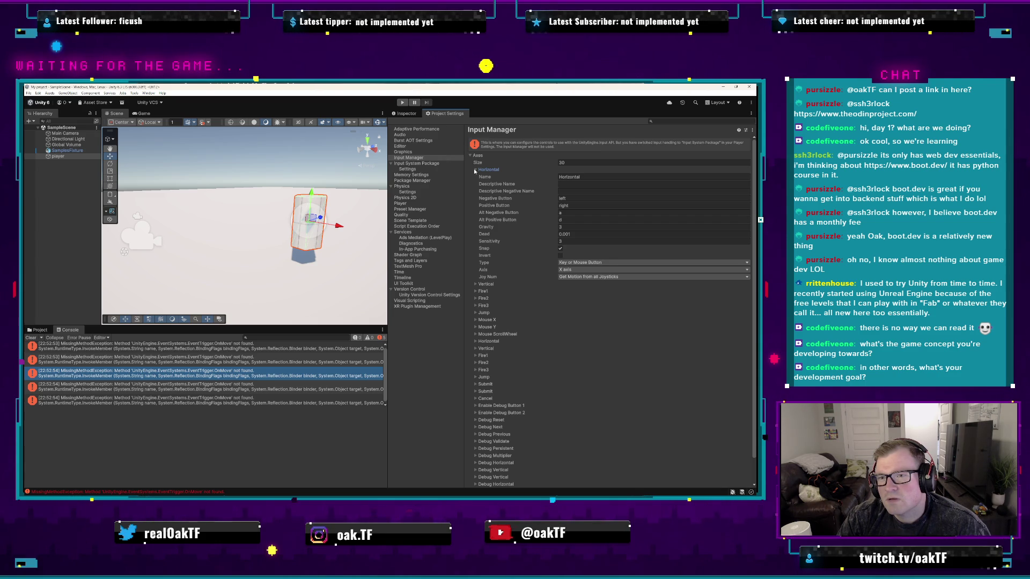
{"action": "left_click", "coordinate": [424, 164]}
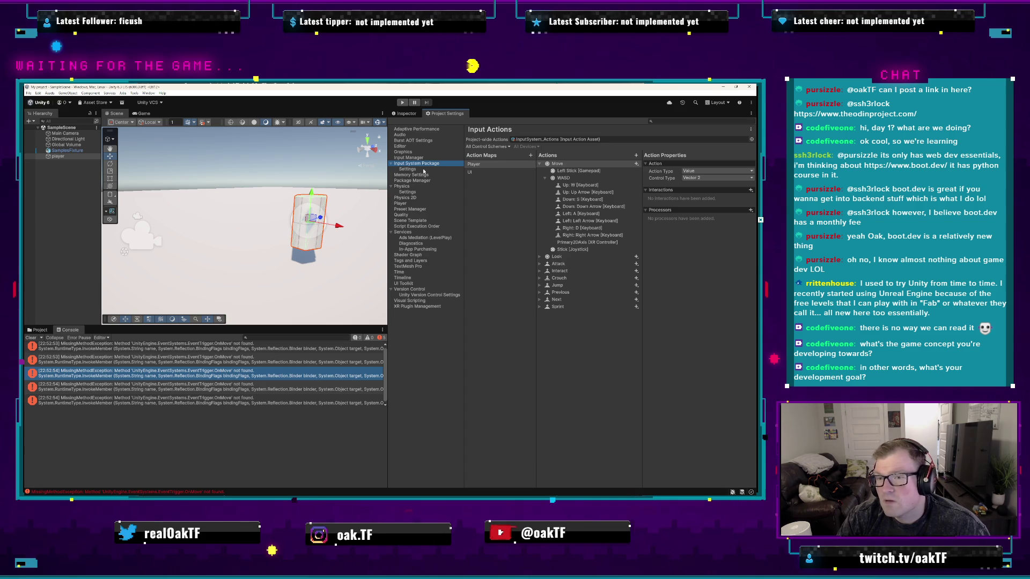
- Try One Modifier on the WASD composite, then revert it to 2D Vector with Digital Normalized mode
{"action": "left_click", "coordinate": [590, 178]}
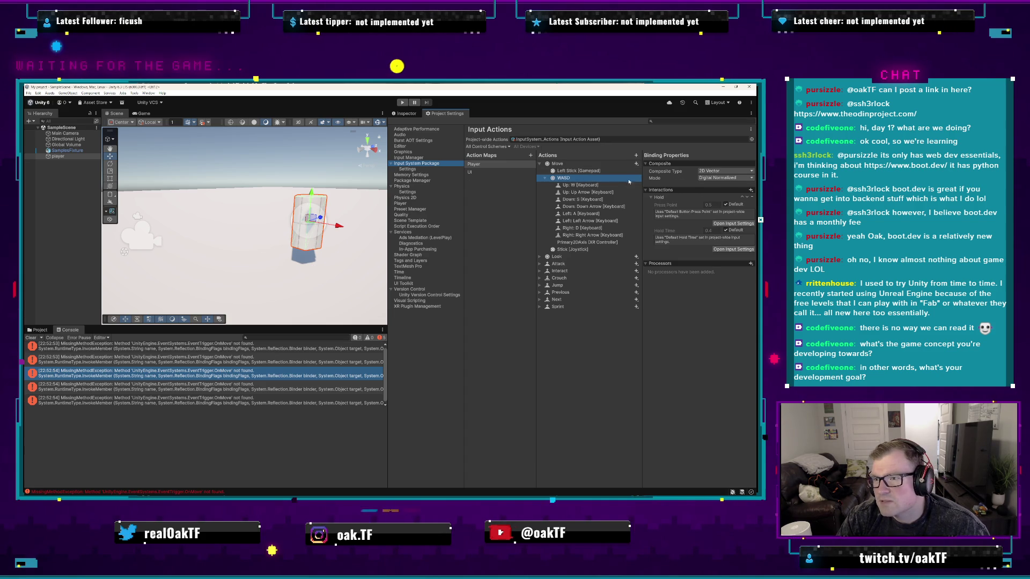
{"action": "left_click", "coordinate": [715, 172]}
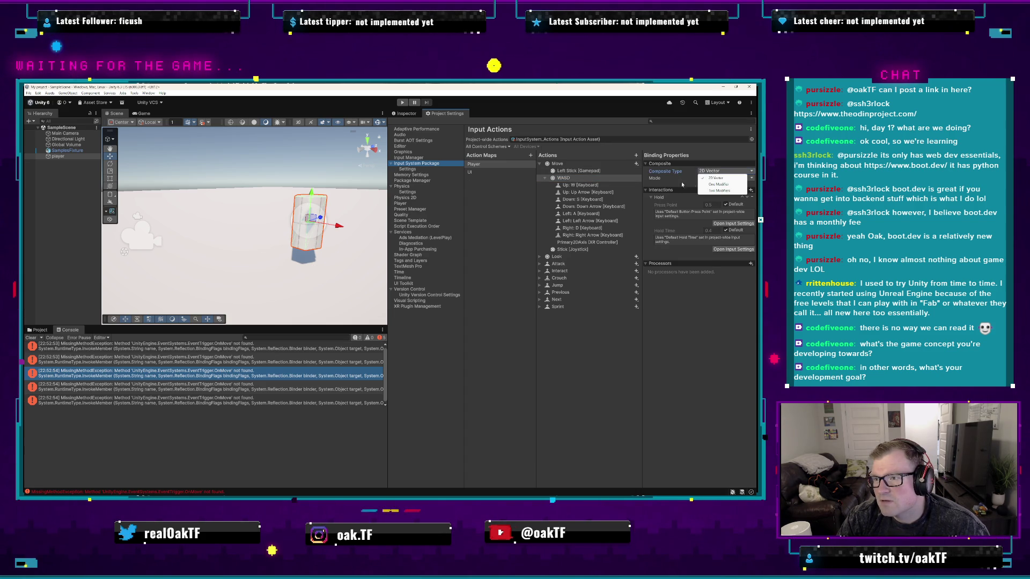
{"action": "left_click", "coordinate": [718, 184]}
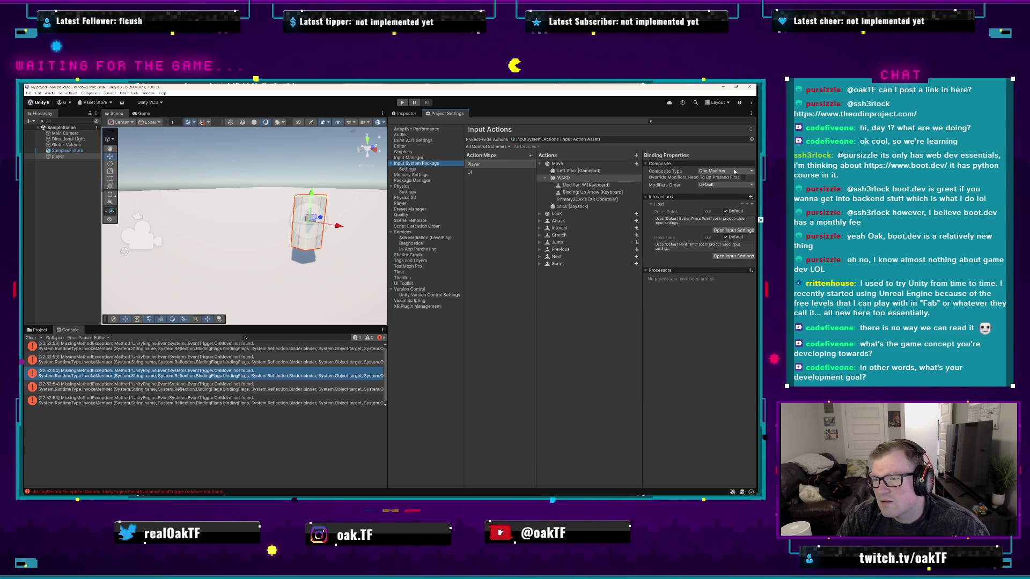
{"action": "left_click", "coordinate": [734, 171]}
{"action": "left_click", "coordinate": [713, 177]}
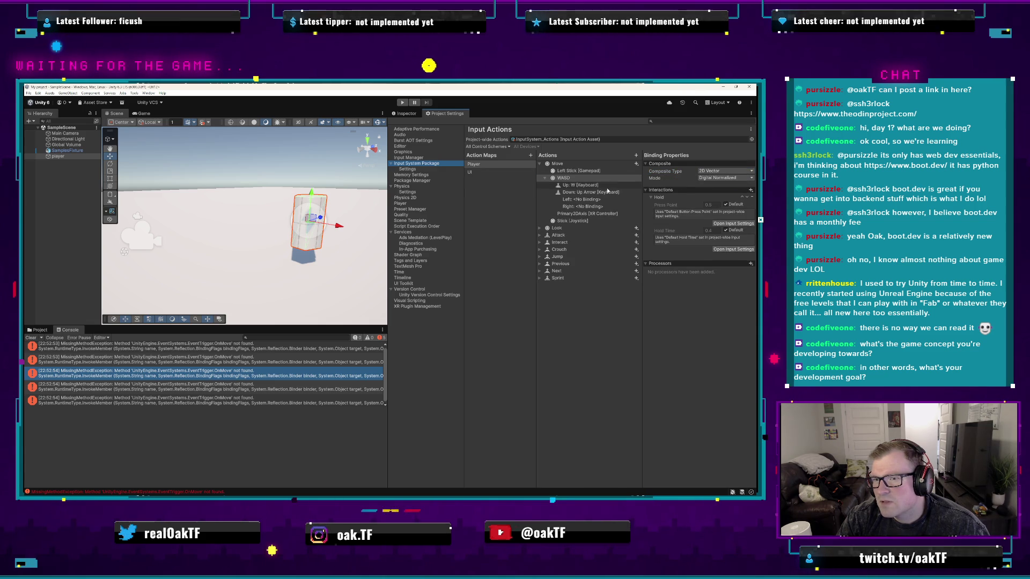
{"action": "left_click", "coordinate": [724, 177]}
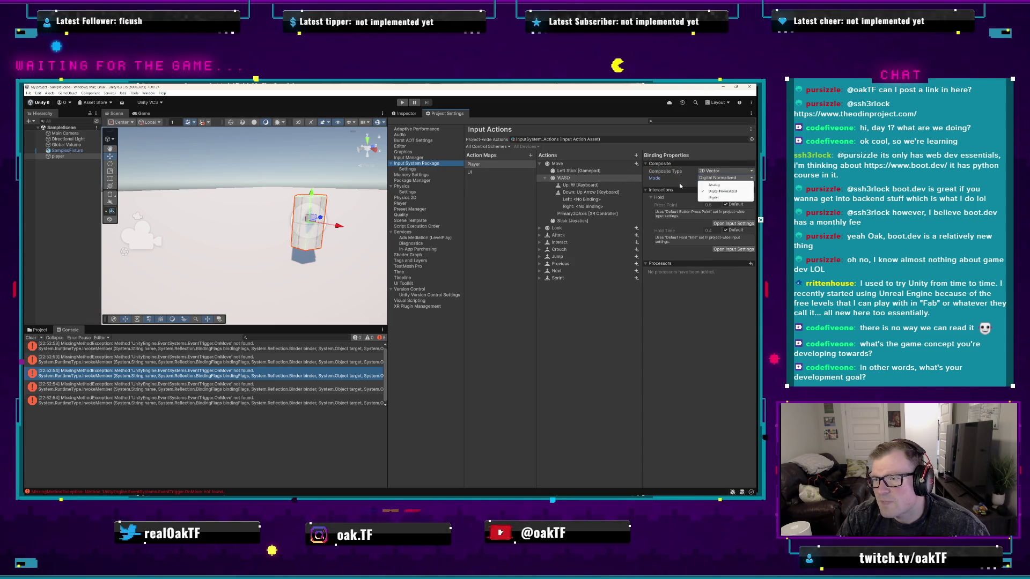
{"action": "left_click", "coordinate": [679, 185]}
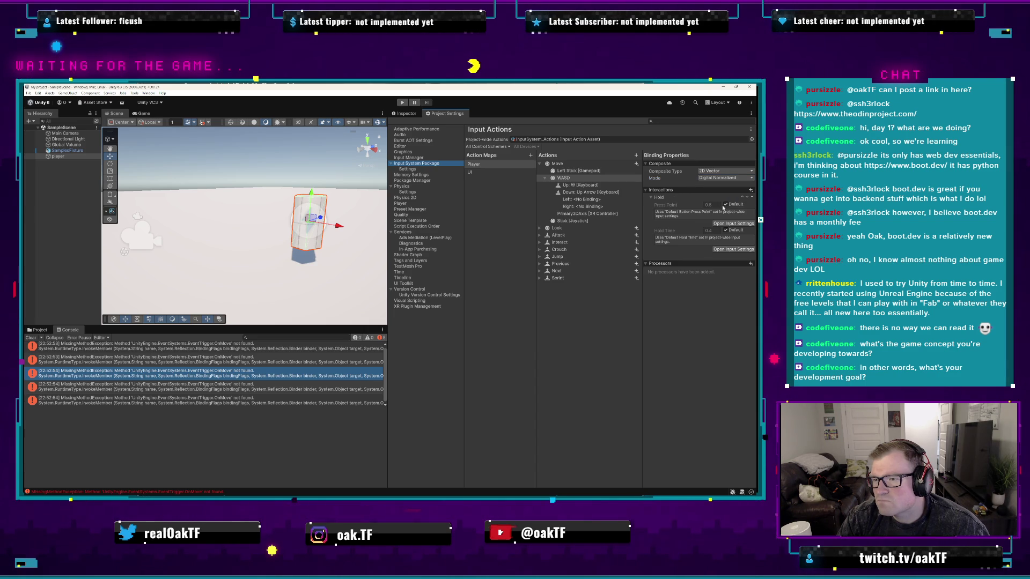
{"action": "left_click", "coordinate": [733, 249]}
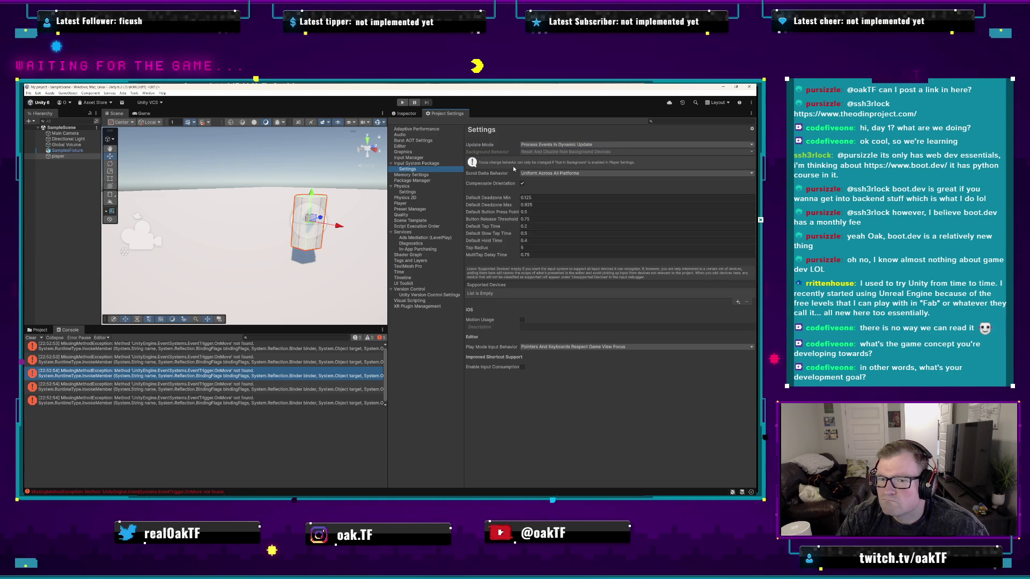
- Select the player and browse the Event, Effects, Physics and Physics 2D component categories
{"action": "left_click", "coordinate": [354, 206]}
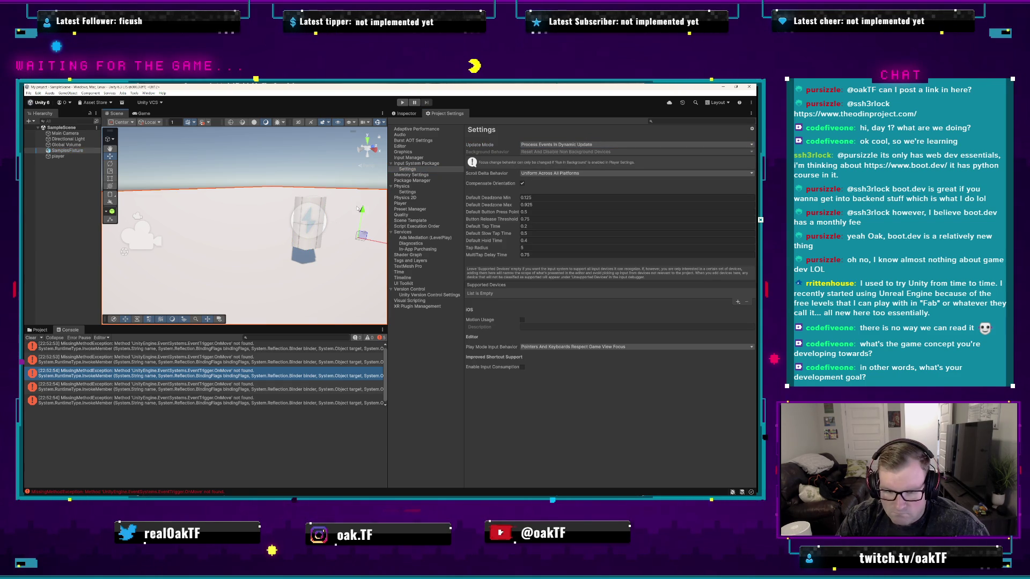
{"action": "left_click", "coordinate": [78, 157]}
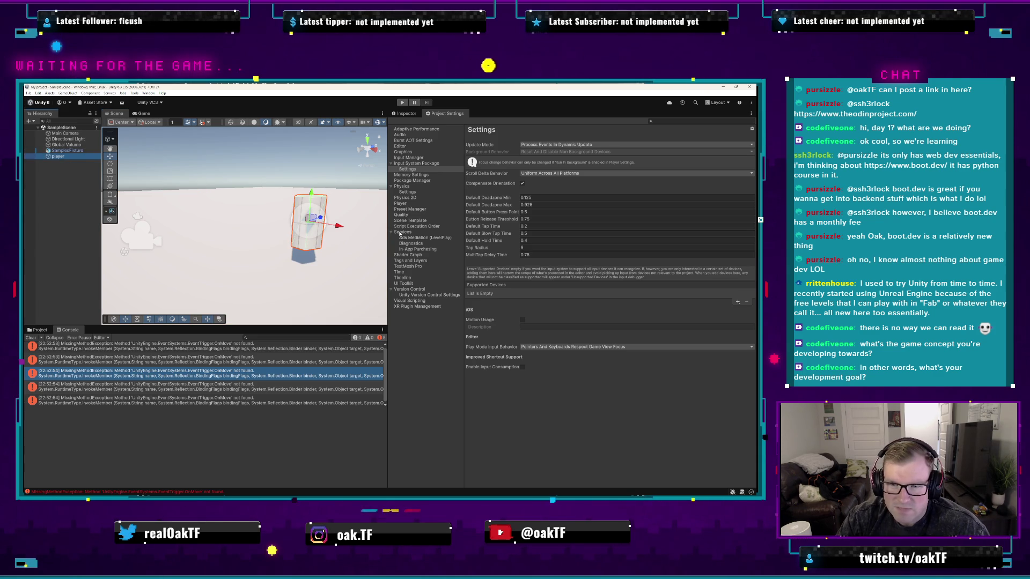
{"action": "left_click", "coordinate": [405, 114]}
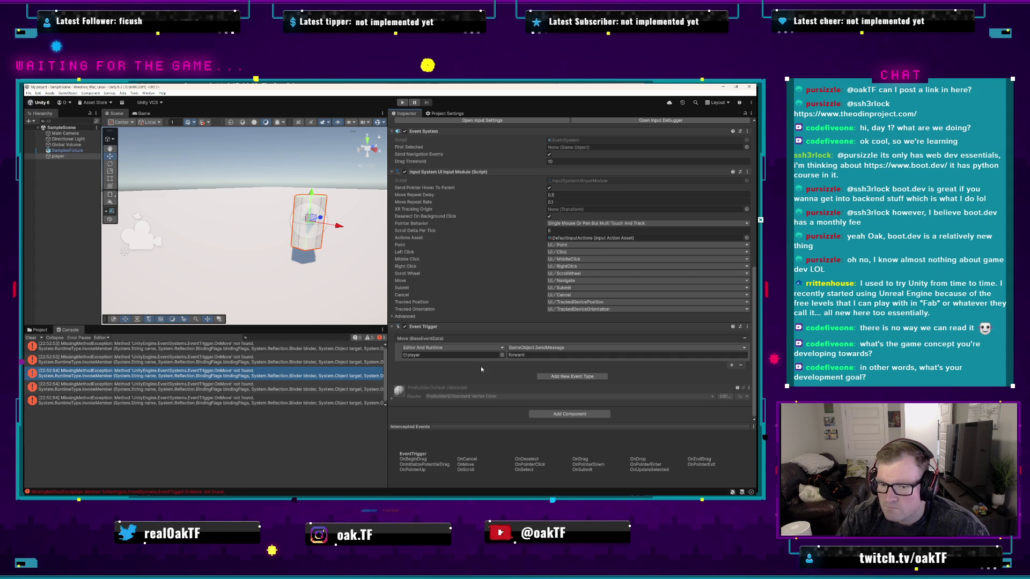
{"action": "left_click", "coordinate": [596, 414]}
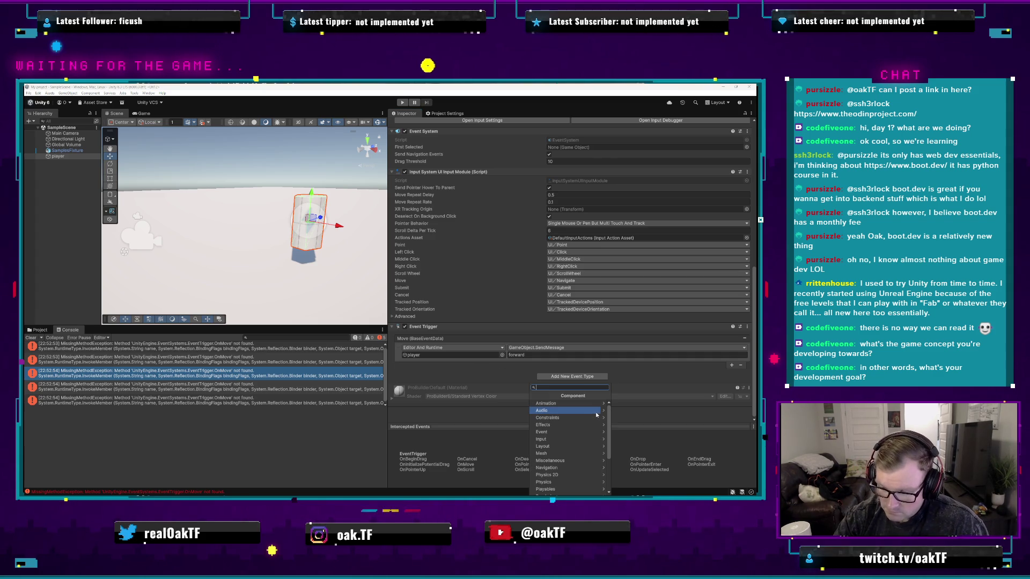
{"action": "left_click", "coordinate": [596, 432]}
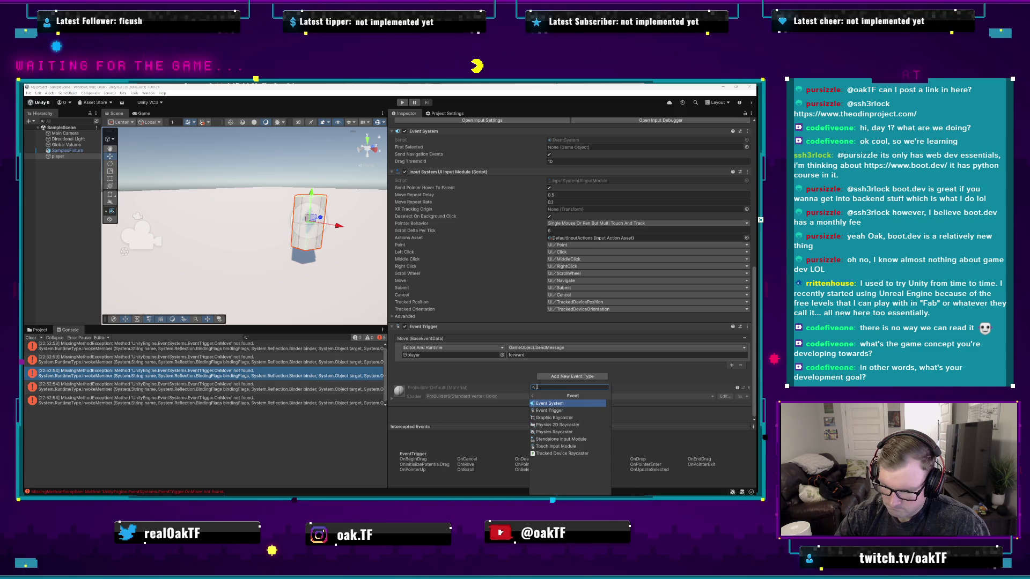
{"action": "key", "text": "Left"}
{"action": "left_click", "coordinate": [563, 425]}
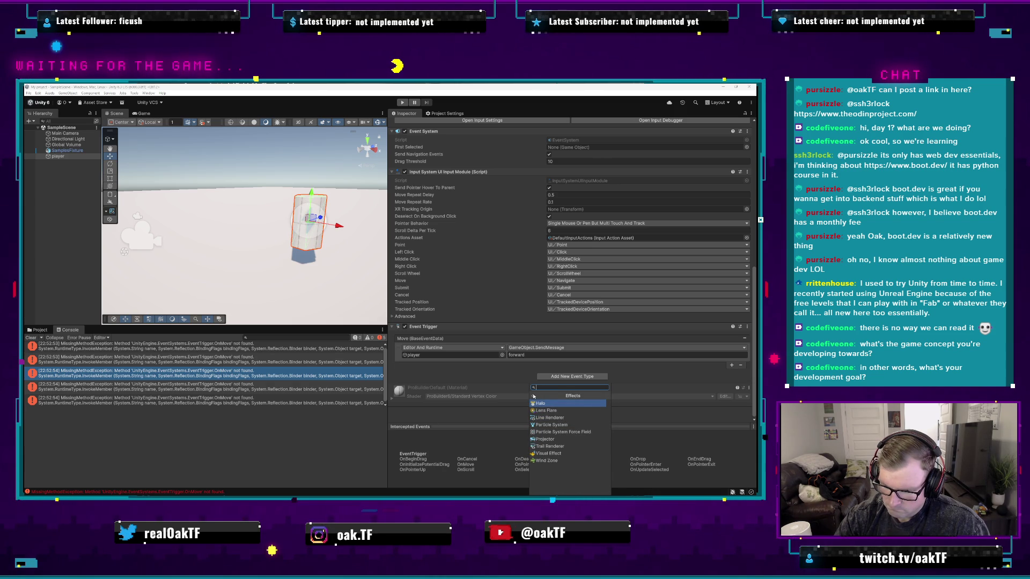
{"action": "left_click", "coordinate": [534, 396]}
{"action": "left_click", "coordinate": [555, 468]}
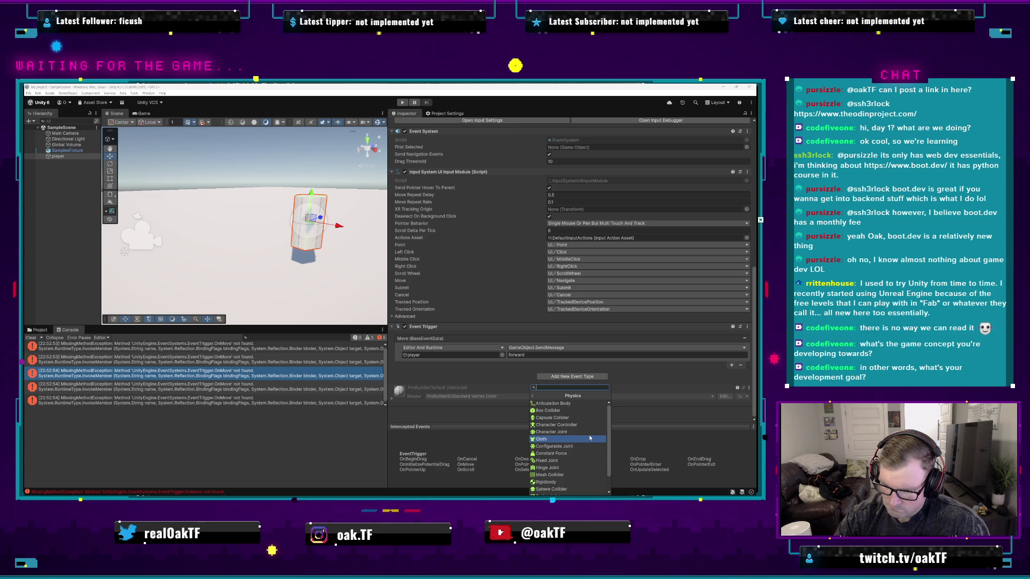
{"action": "scroll", "coordinate": [590, 466], "scroll_direction": "down", "scroll_amount": 2}
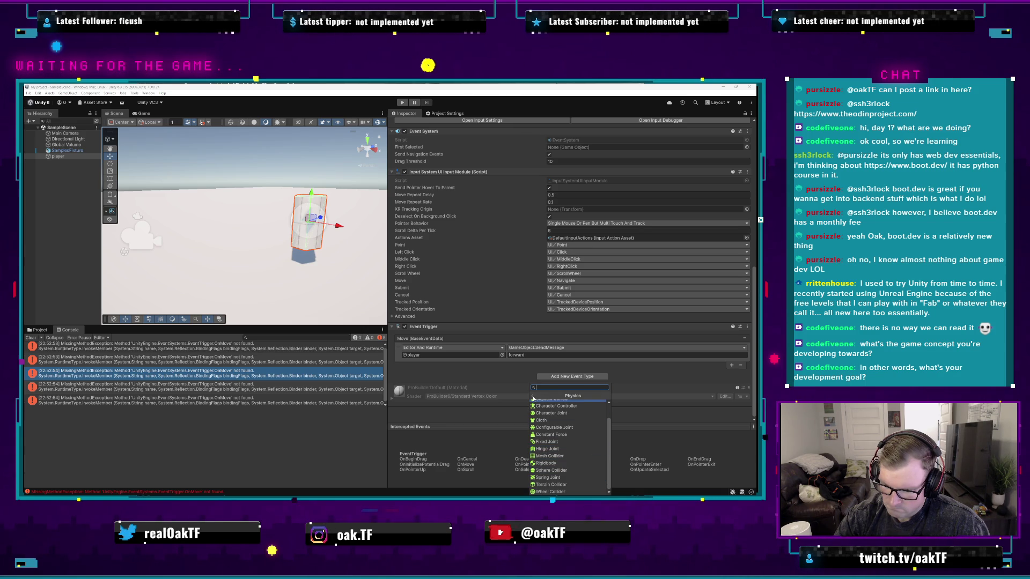
{"action": "left_click", "coordinate": [533, 398]}
{"action": "left_click", "coordinate": [570, 475]}
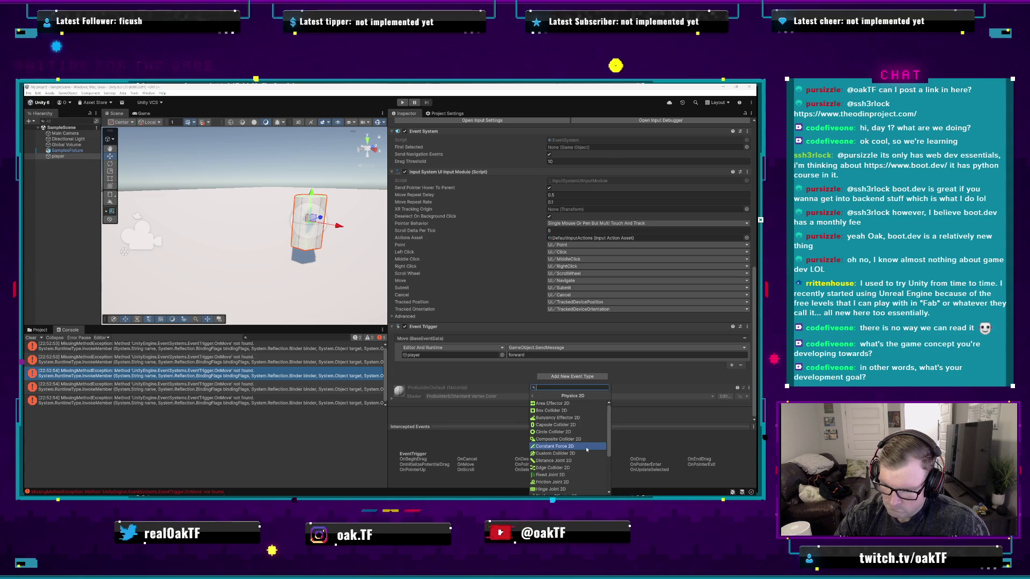
{"action": "left_click", "coordinate": [533, 396]}
{"action": "scroll", "coordinate": [569, 444], "scroll_direction": "down", "scroll_amount": 3}
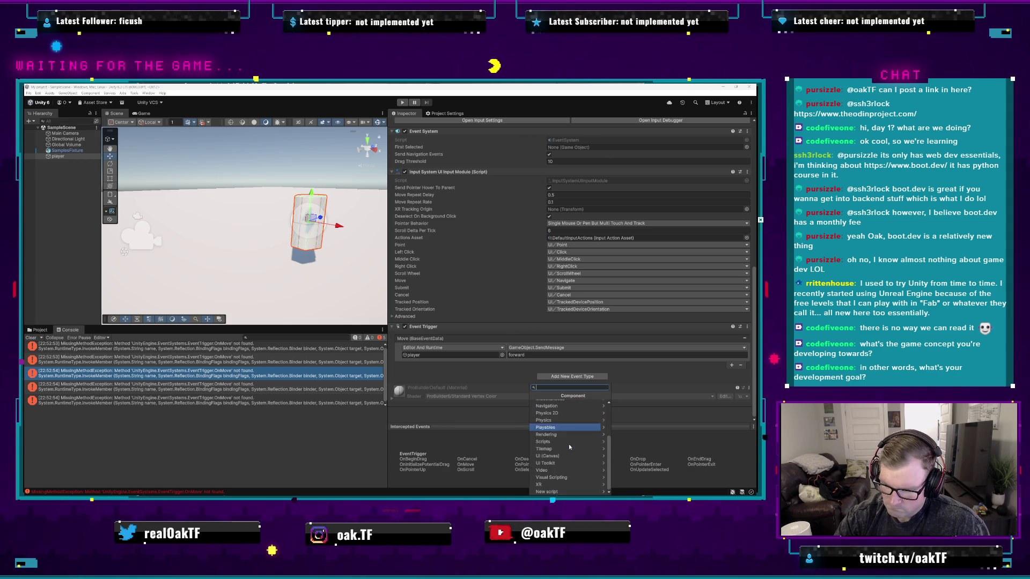
- Add a Playable Director from the Playables category and check its Wrap Mode options
{"action": "left_click", "coordinate": [571, 430]}
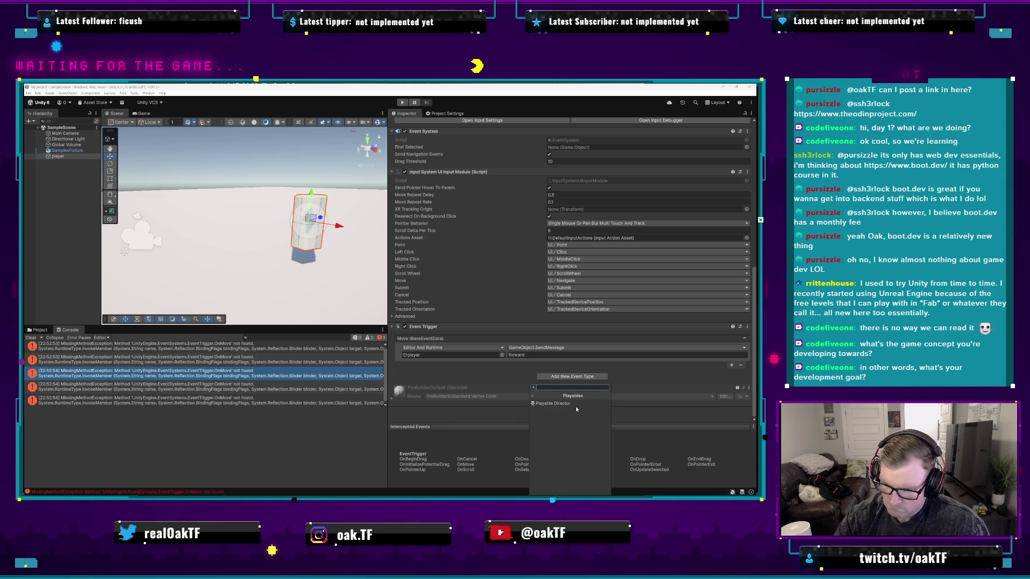
{"action": "left_click", "coordinate": [533, 397]}
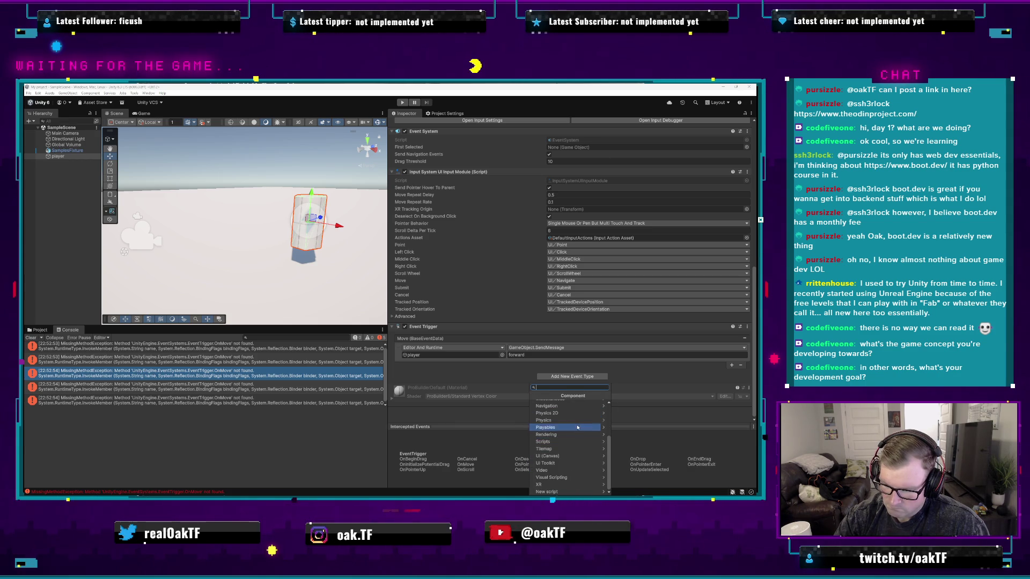
{"action": "left_click", "coordinate": [578, 426]}
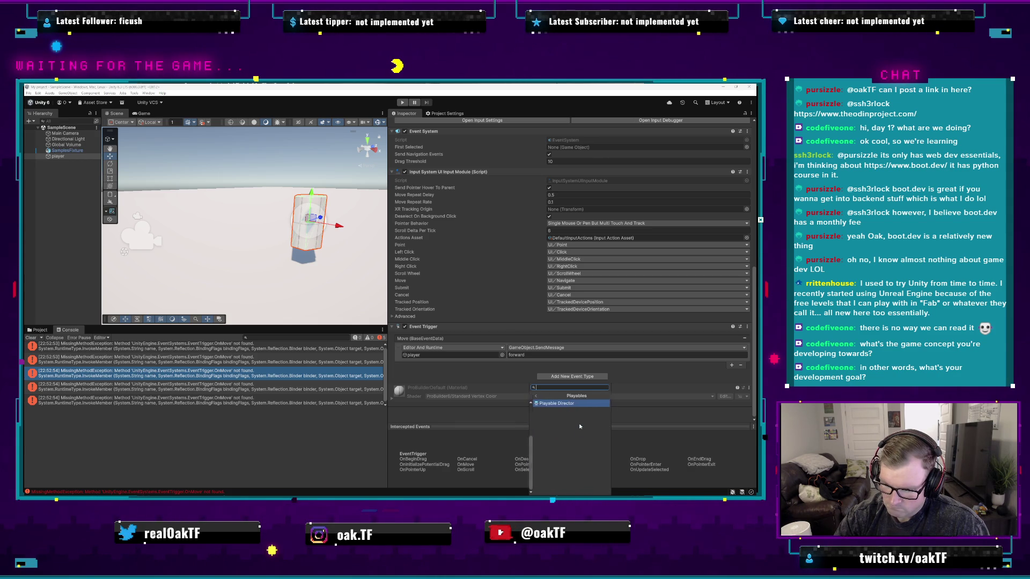
{"action": "left_click", "coordinate": [582, 404]}
{"action": "scroll", "coordinate": [530, 395], "scroll_direction": "down", "scroll_amount": 3}
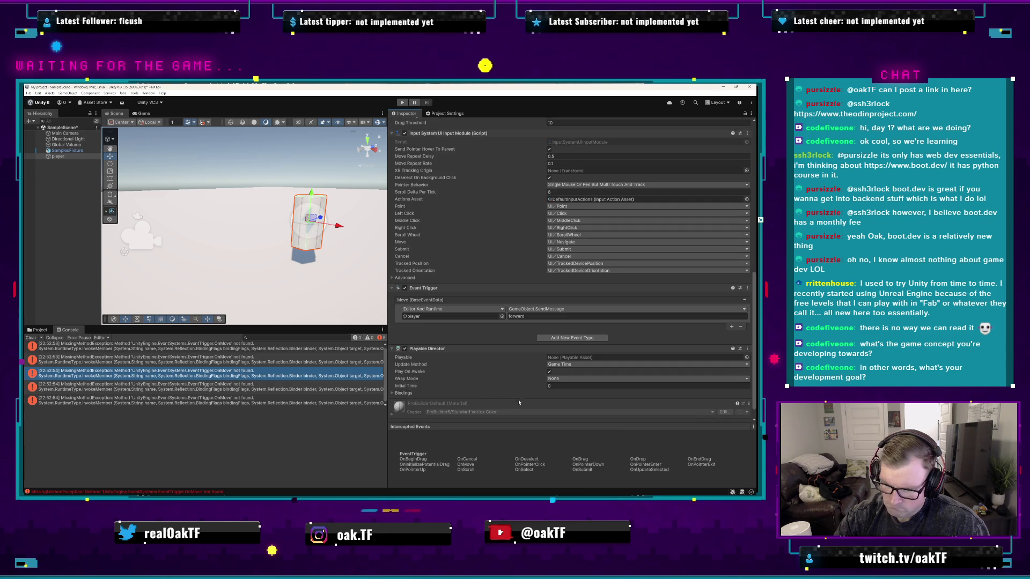
{"action": "left_click", "coordinate": [577, 379]}
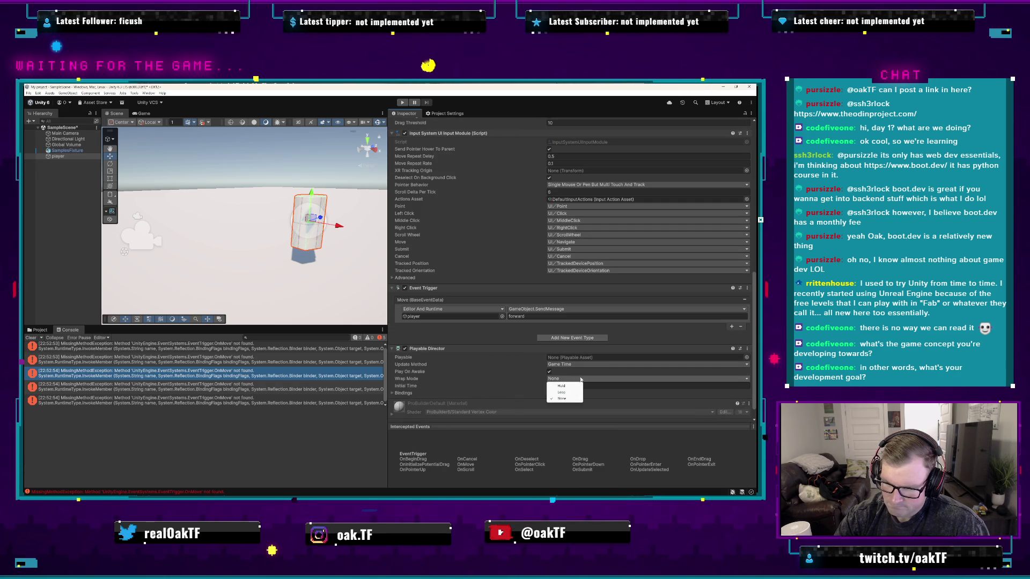
- Remove the Playable Director component and browse the Navigation component category
{"action": "left_click", "coordinate": [586, 385]}
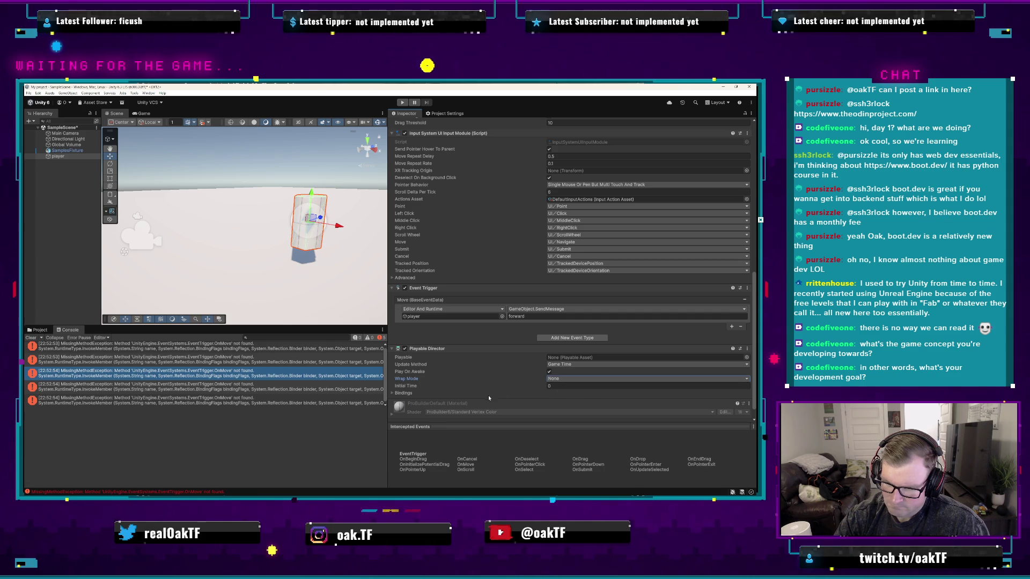
{"action": "left_click", "coordinate": [747, 348]}
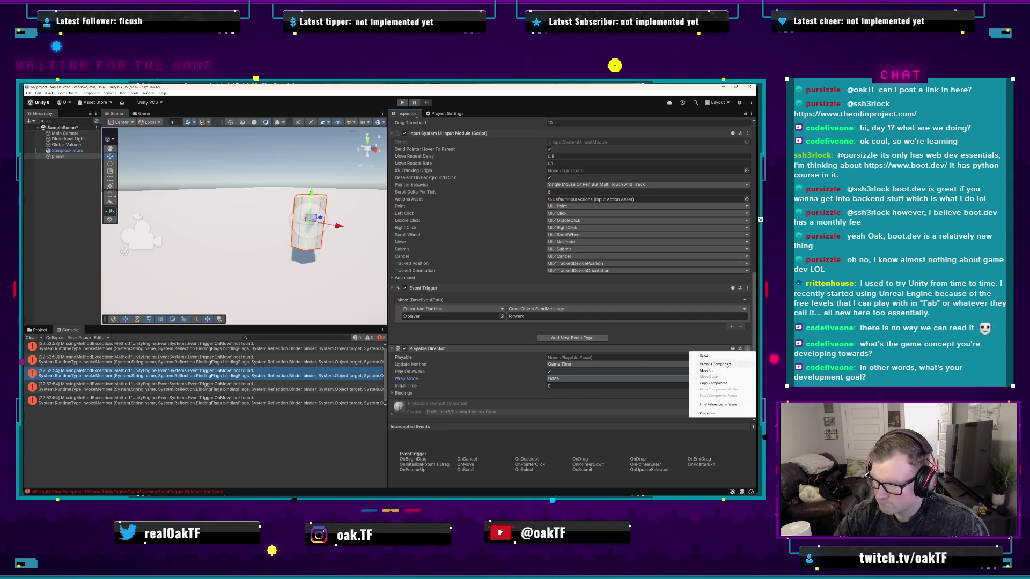
{"action": "left_click", "coordinate": [715, 364]}
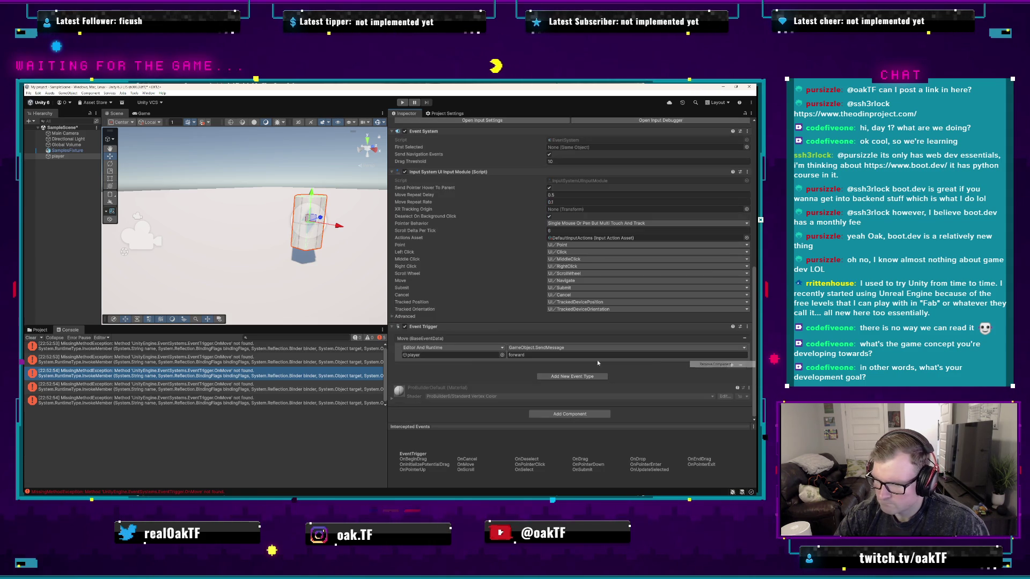
{"action": "left_click", "coordinate": [572, 408]}
{"action": "left_click", "coordinate": [584, 405]}
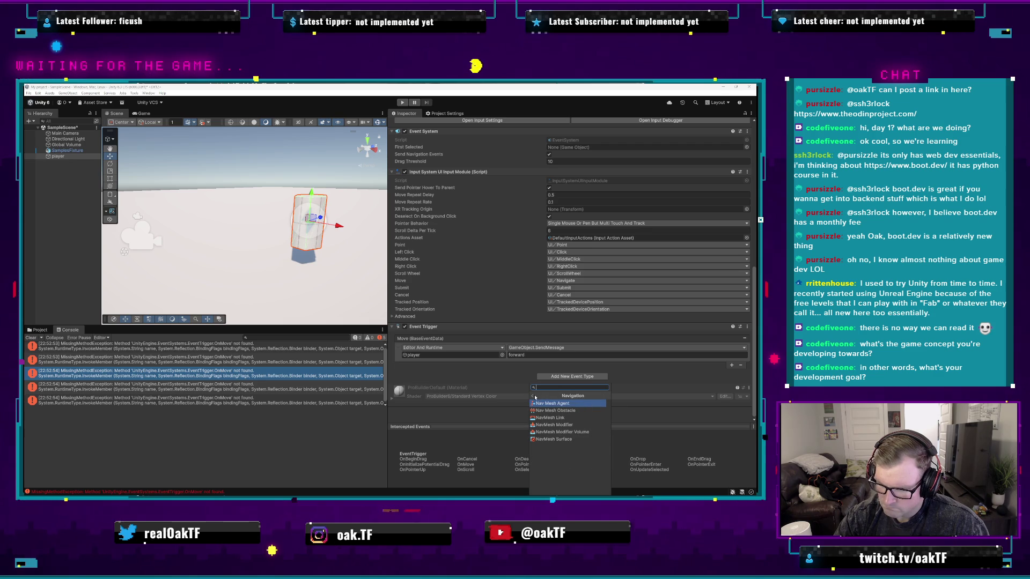
{"action": "left_click", "coordinate": [534, 396]}
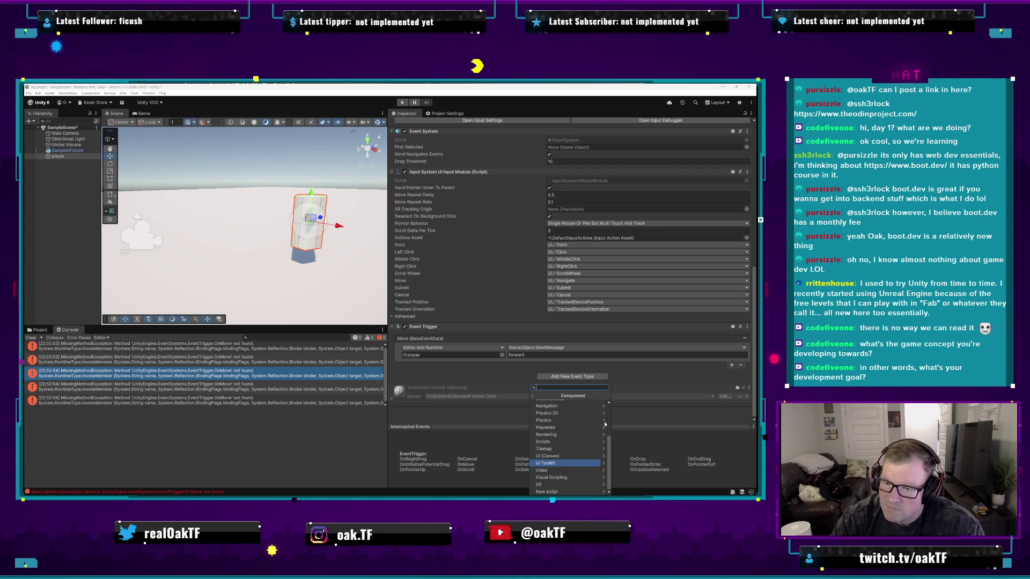
- Switch the Move event to Transform.SendMessage, save the scene, and open EventTrigger's script for editing
{"action": "left_click", "coordinate": [578, 349]}
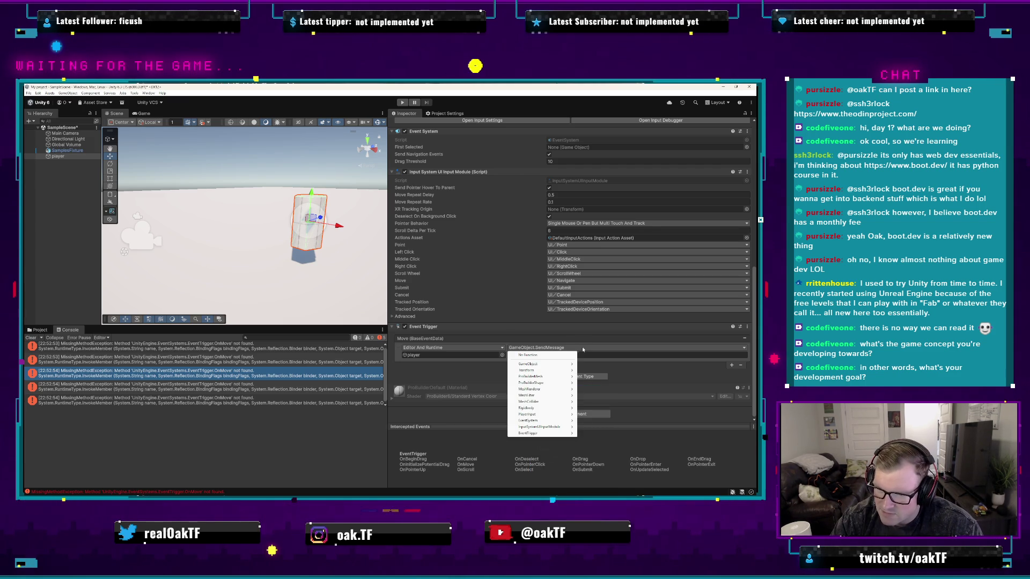
{"action": "mouse_move", "coordinate": [552, 373]}
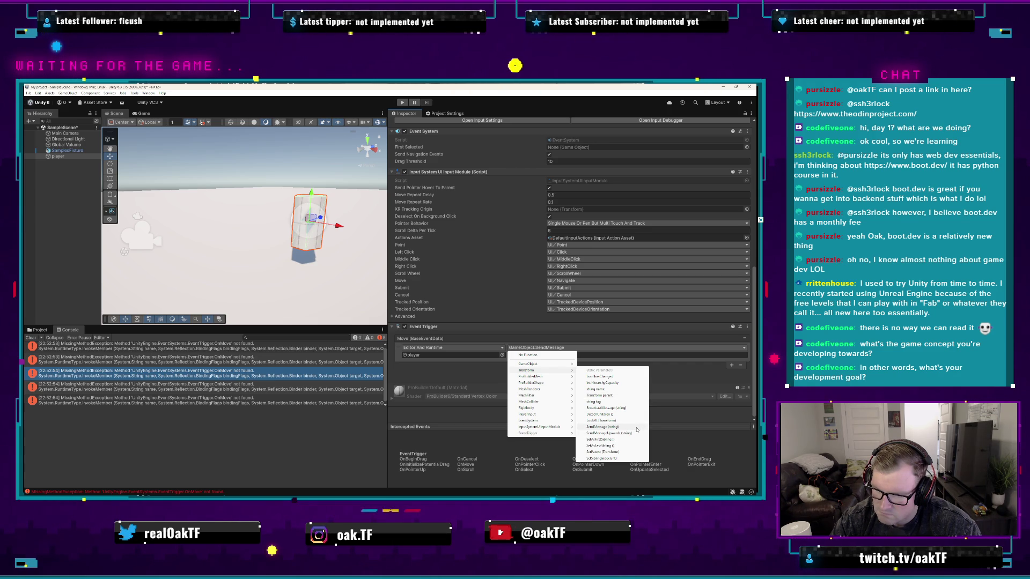
{"action": "left_click", "coordinate": [636, 427]}
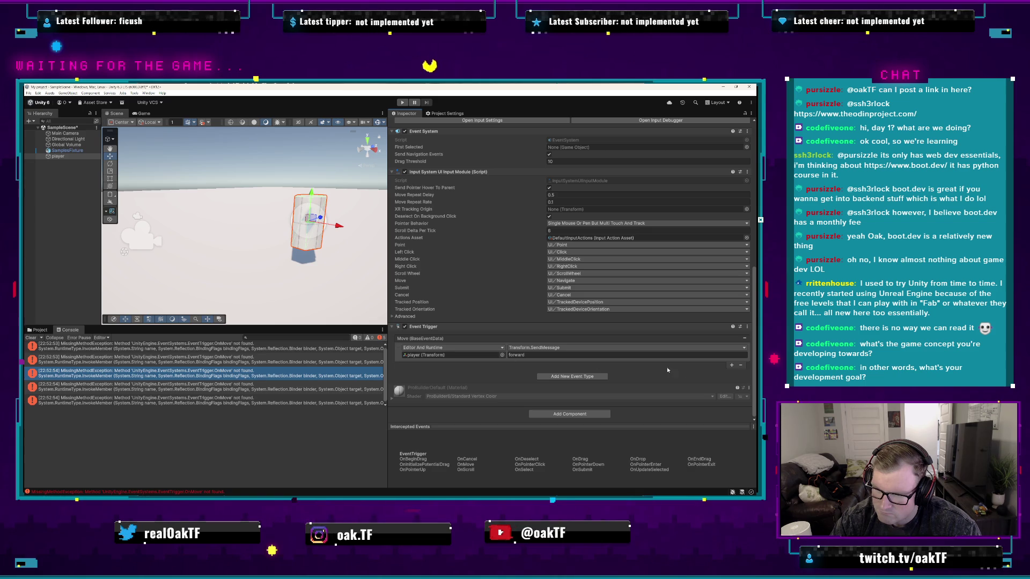
{"action": "key", "text": "ctrl+s"}
{"action": "left_click", "coordinate": [746, 326]}
{"action": "left_click", "coordinate": [718, 398]}
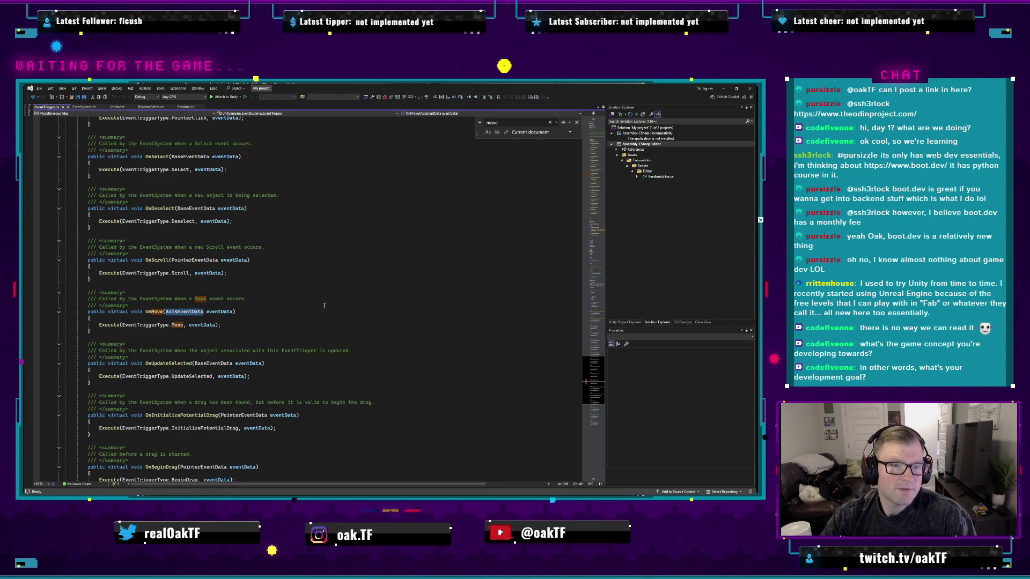
- Close Find in EventTrigger.cs and bring the EventTrigger class declaration with its handler interfaces into view
{"action": "left_click", "coordinate": [263, 287]}
{"action": "key", "text": "Escape"}
{"action": "scroll", "coordinate": [291, 306], "scroll_direction": "down", "scroll_amount": 20}
{"action": "scroll", "coordinate": [301, 307], "scroll_direction": "up", "scroll_amount": 20}
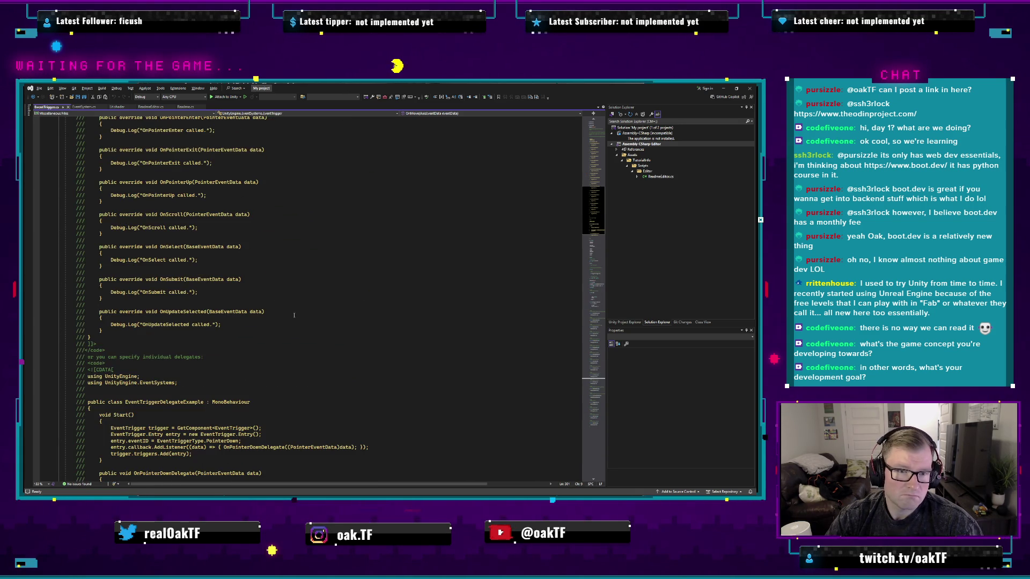
{"action": "scroll", "coordinate": [293, 315], "scroll_direction": "up", "scroll_amount": 16}
{"action": "scroll", "coordinate": [290, 321], "scroll_direction": "up", "scroll_amount": 6}
{"action": "scroll", "coordinate": [256, 314], "scroll_direction": "down", "scroll_amount": 6}
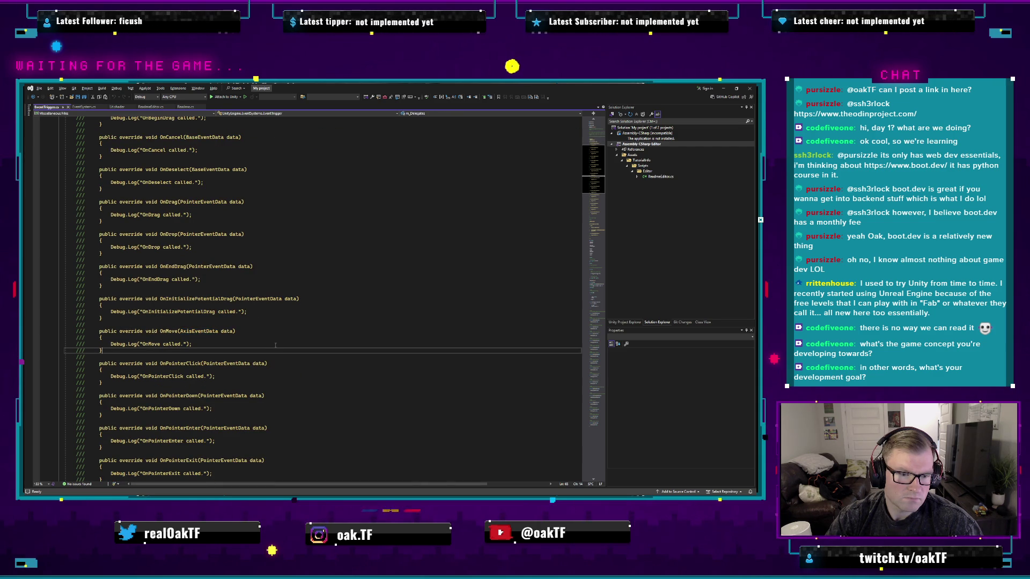
{"action": "scroll", "coordinate": [276, 345], "scroll_direction": "up", "scroll_amount": 8}
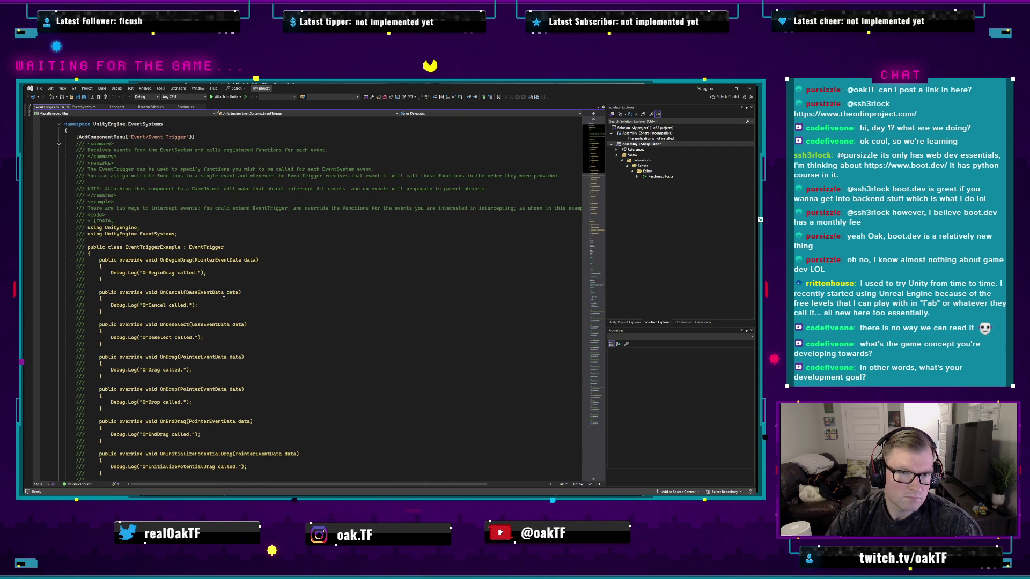
{"action": "scroll", "coordinate": [225, 303], "scroll_direction": "down", "scroll_amount": 20}
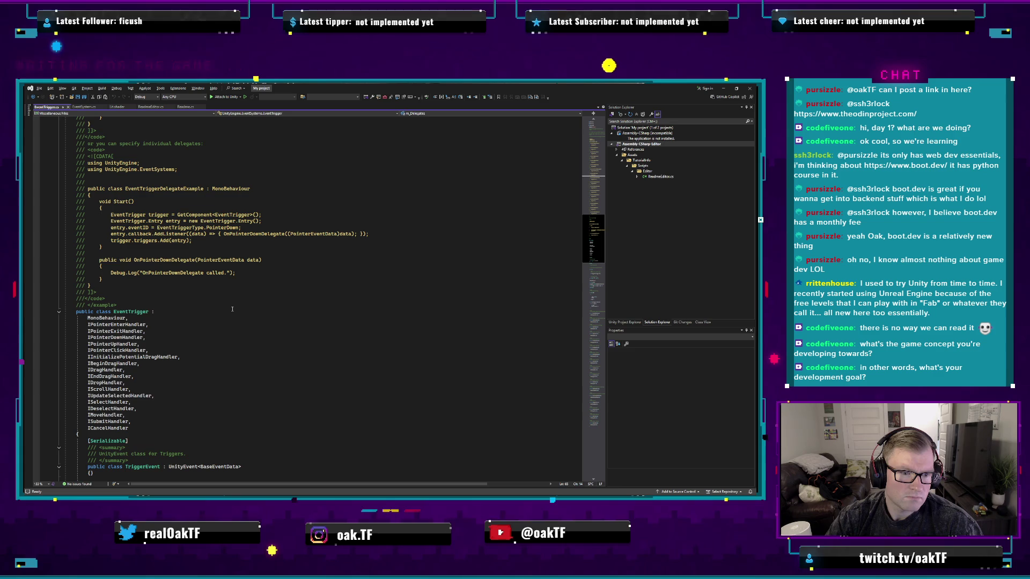
{"action": "scroll", "coordinate": [198, 310], "scroll_direction": "down", "scroll_amount": 8}
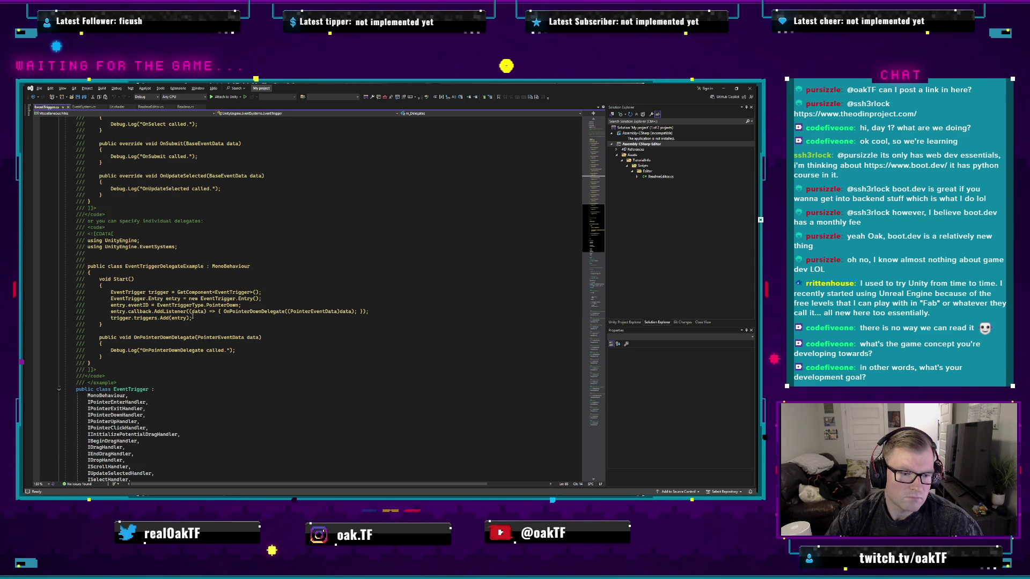
{"action": "left_click", "coordinate": [180, 277]}
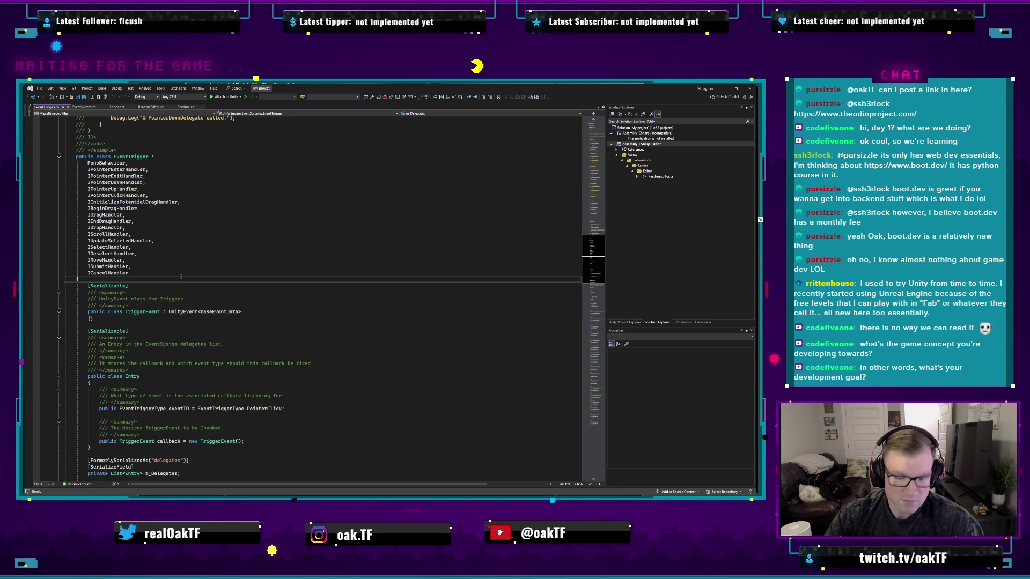
{"action": "key", "text": "ctrl+q"}
- Run Collapse to Definitions on EventTrigger.cs via the Feature Search query 'collapse'
{"action": "type", "text": "fold"}
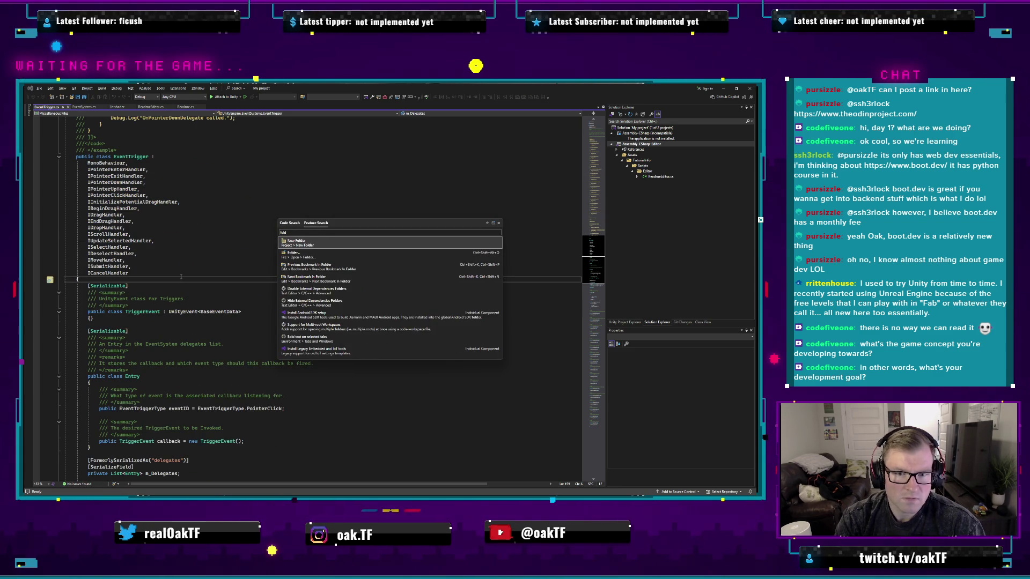
{"action": "key", "text": "BackSpace"}
{"action": "key", "text": "BackSpace"}
{"action": "key", "text": "BackSpace"}
{"action": "type", "text": "collapse"}
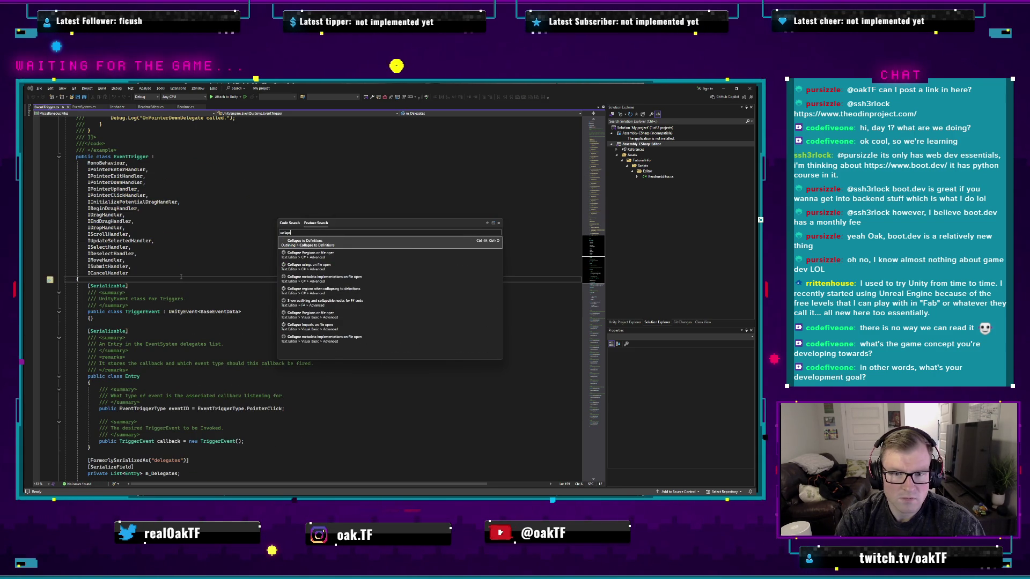
{"action": "key", "text": "Return"}
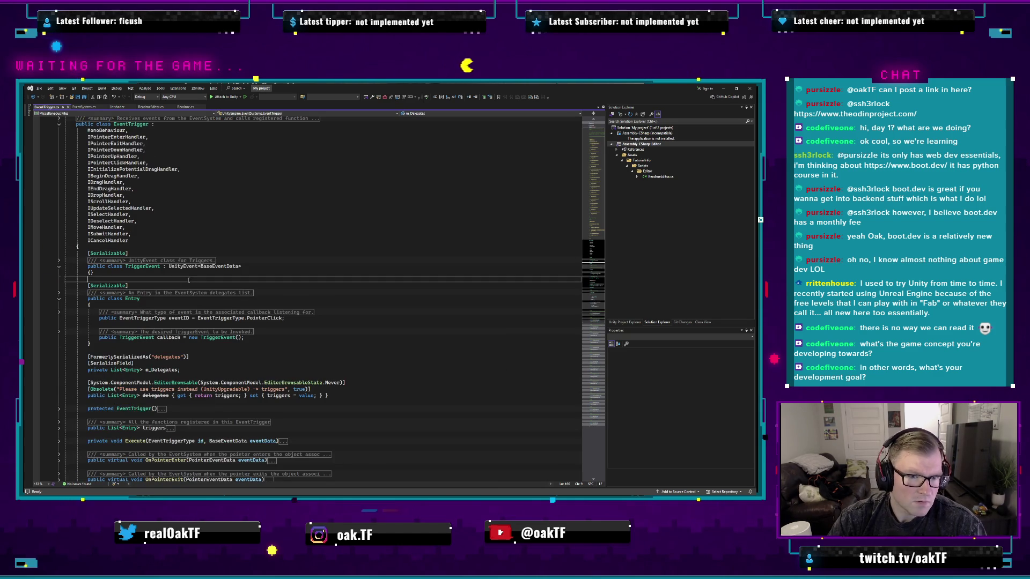
- Expand the EventTrigger class doc comment and read its example code
{"action": "left_click", "coordinate": [157, 266]}
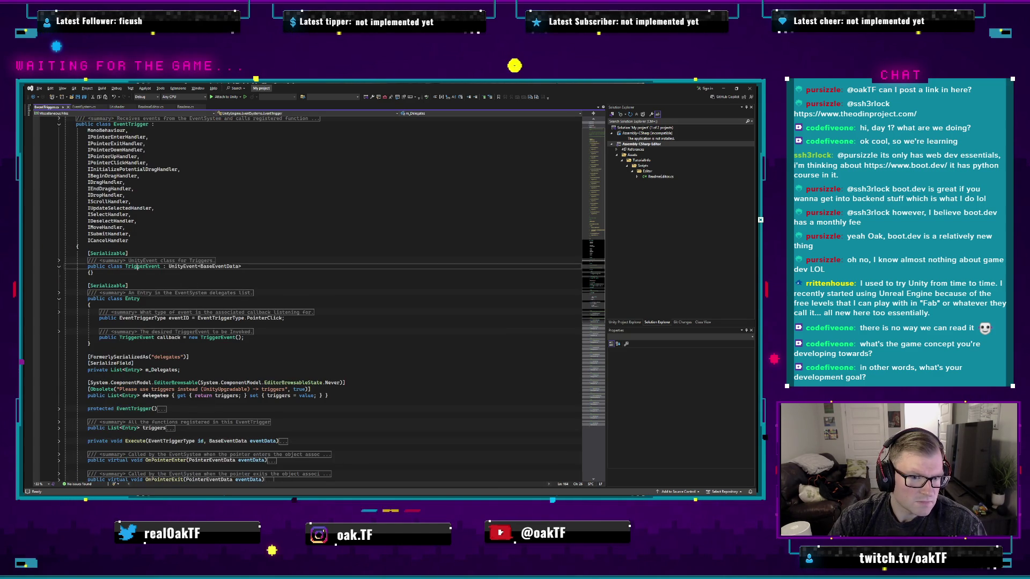
{"action": "scroll", "coordinate": [157, 172], "scroll_direction": "up", "scroll_amount": 2}
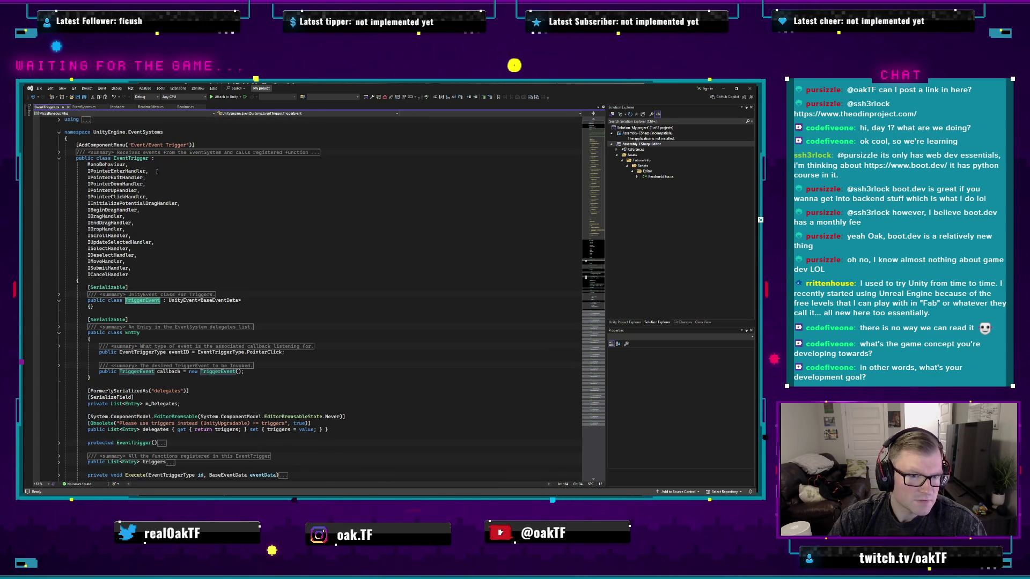
{"action": "left_click", "coordinate": [59, 152]}
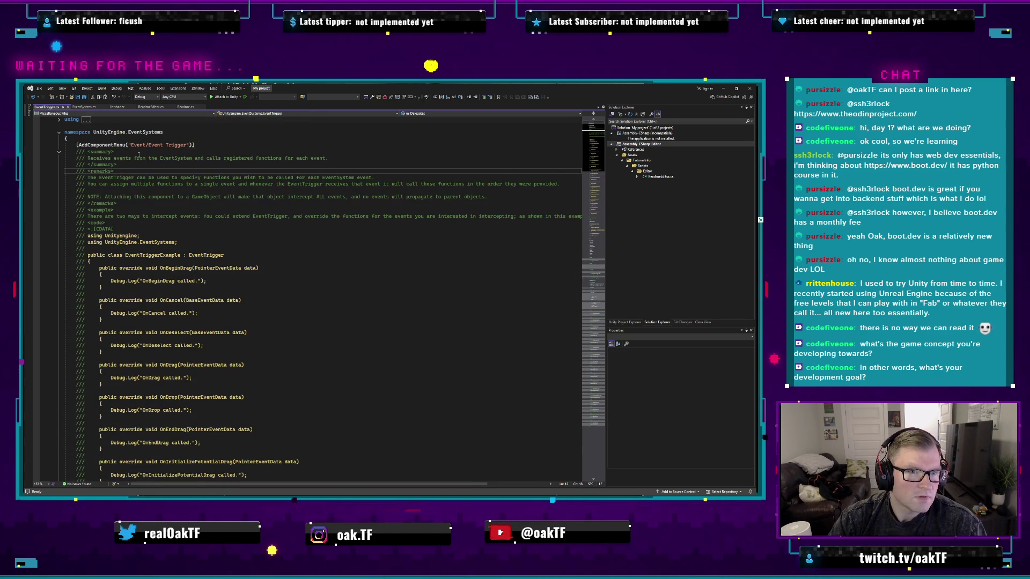
{"action": "left_click", "coordinate": [146, 229]}
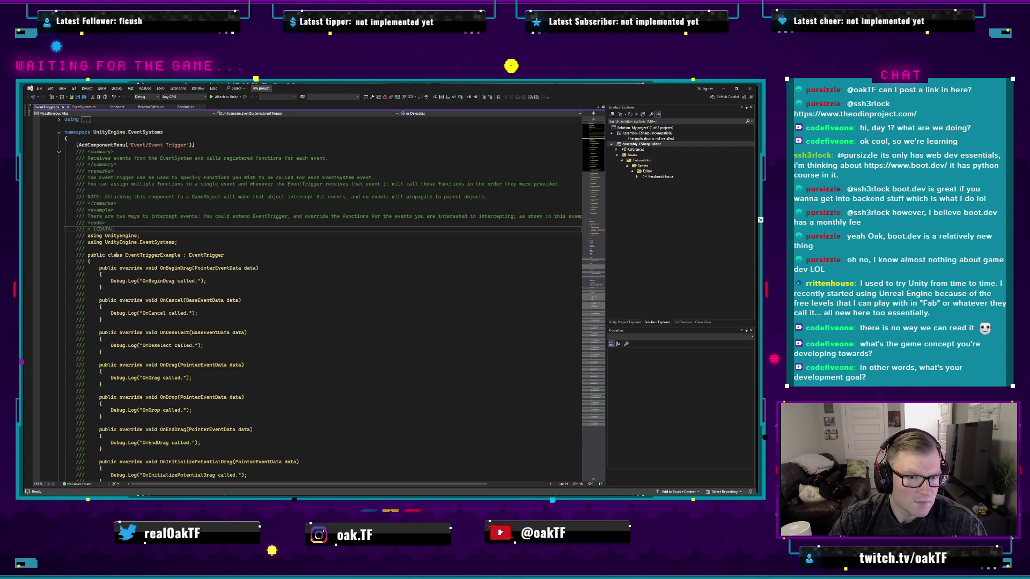
{"action": "scroll", "coordinate": [159, 273], "scroll_direction": "down", "scroll_amount": 20}
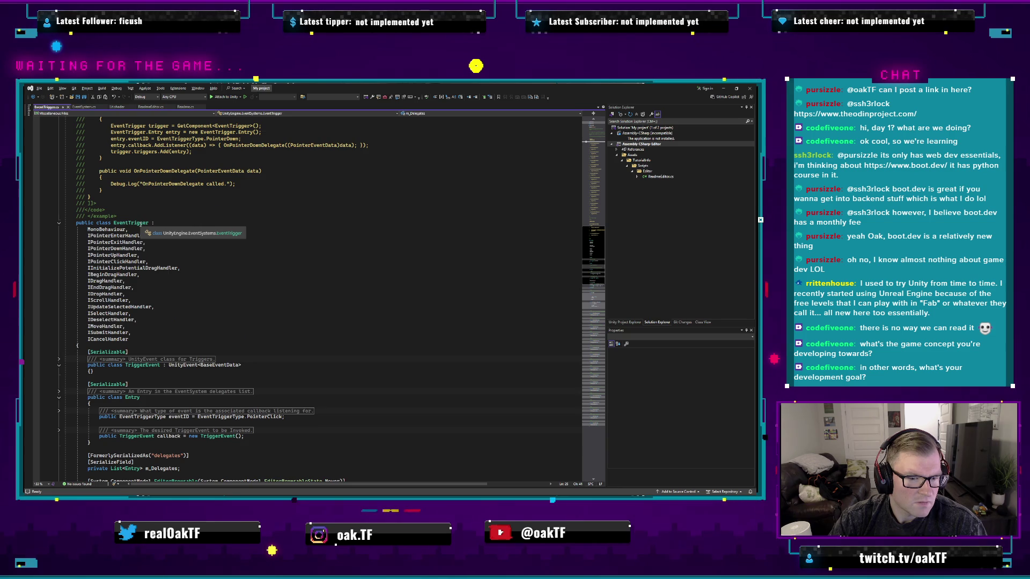
{"action": "scroll", "coordinate": [139, 224], "scroll_direction": "down", "scroll_amount": 14}
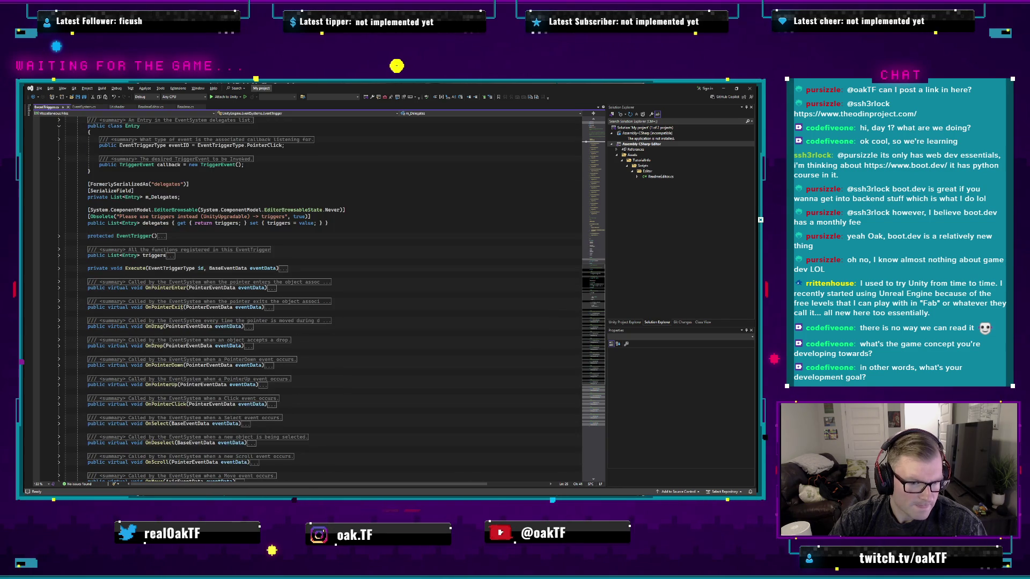
{"action": "scroll", "coordinate": [187, 303], "scroll_direction": "down", "scroll_amount": 2}
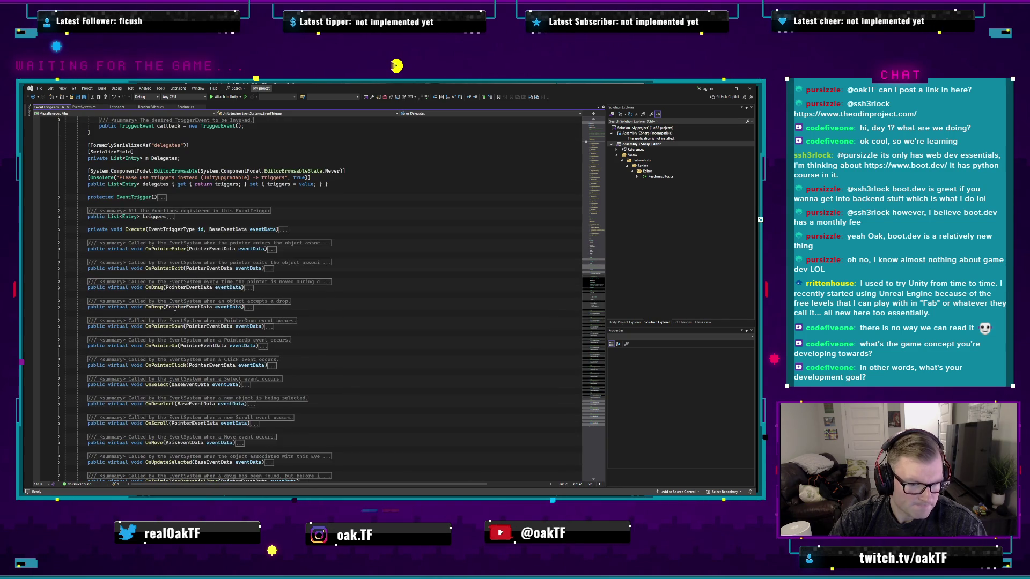
- Expand OnMove to inspect its Execute call, save the script, and return to Unity
{"action": "double_click", "coordinate": [239, 443]}
{"action": "scroll", "coordinate": [244, 384], "scroll_direction": "down", "scroll_amount": 6}
{"action": "left_click", "coordinate": [239, 336]}
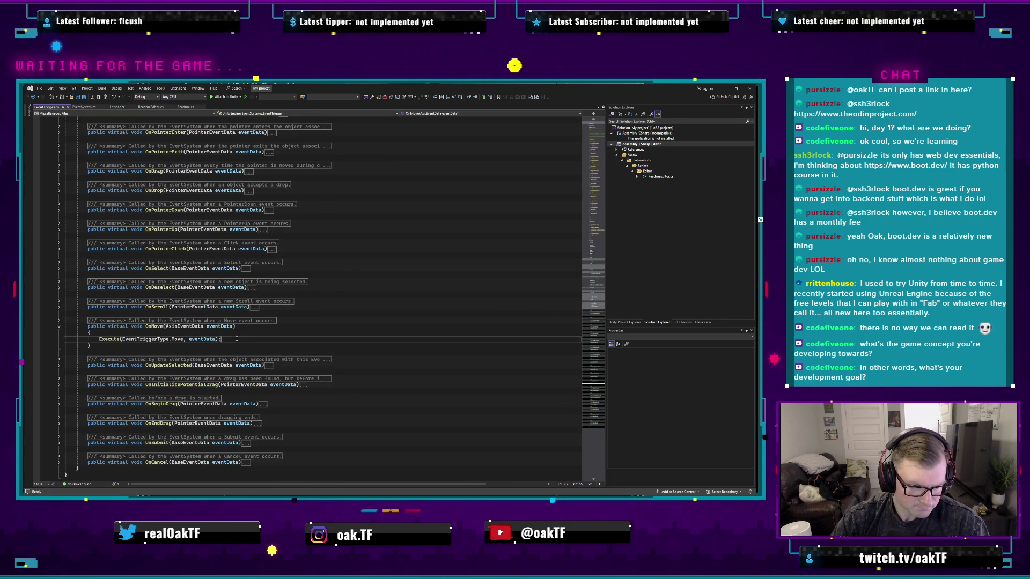
{"action": "left_click", "coordinate": [204, 333]}
{"action": "key", "text": "ctrl+s"}
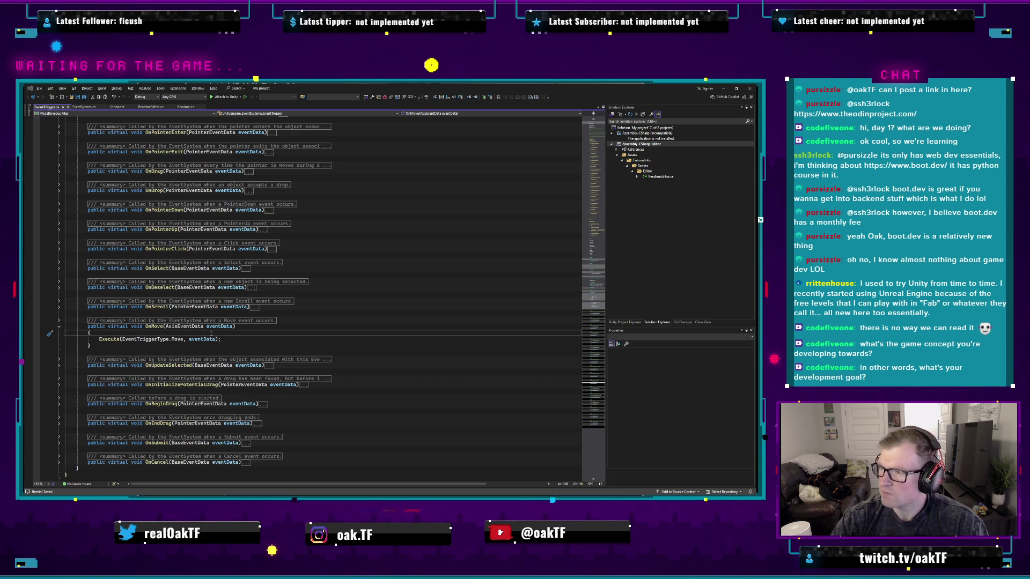
{"action": "key", "text": "alt+Tab"}
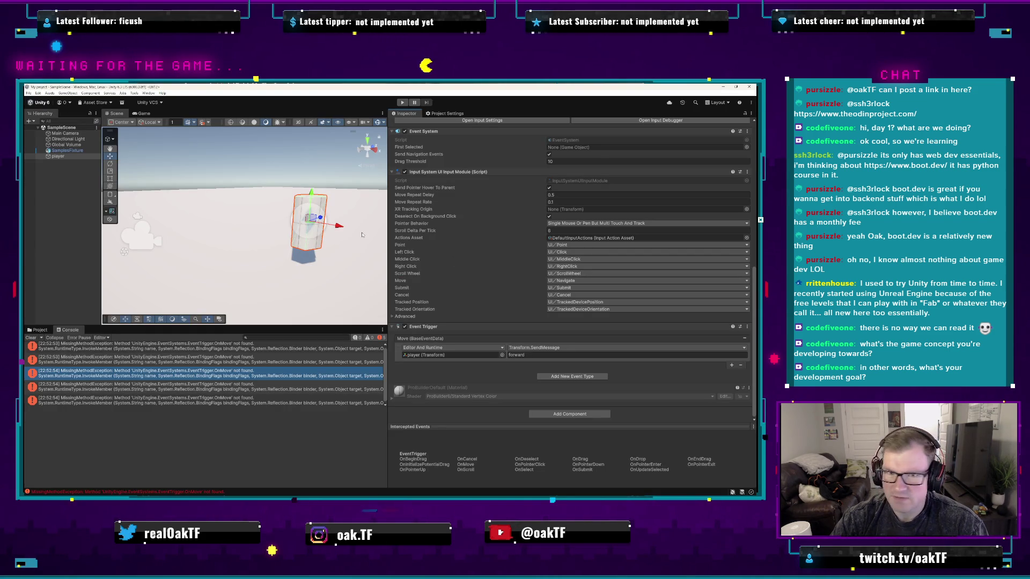
- Enter Play mode, press W twice, and view an OnMove MissingMethodException's details
{"action": "left_click", "coordinate": [402, 102]}
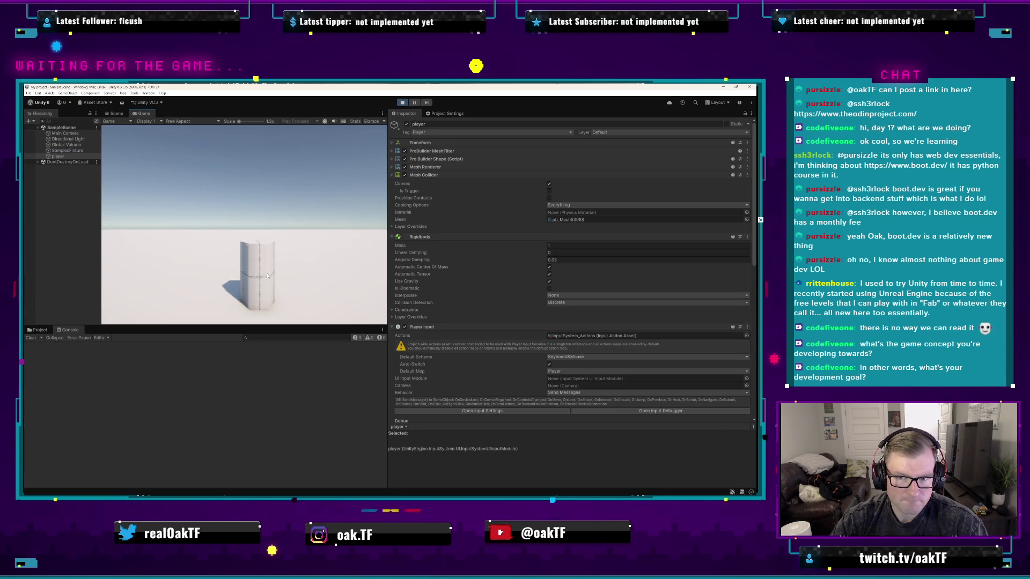
{"action": "key", "text": "w"}
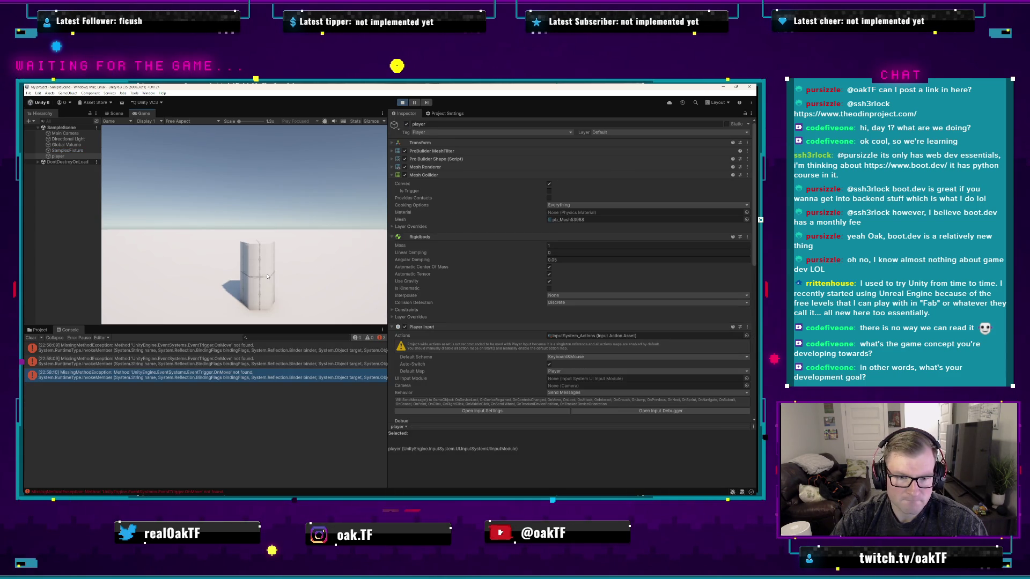
{"action": "key", "text": "w"}
{"action": "key", "text": "w"}
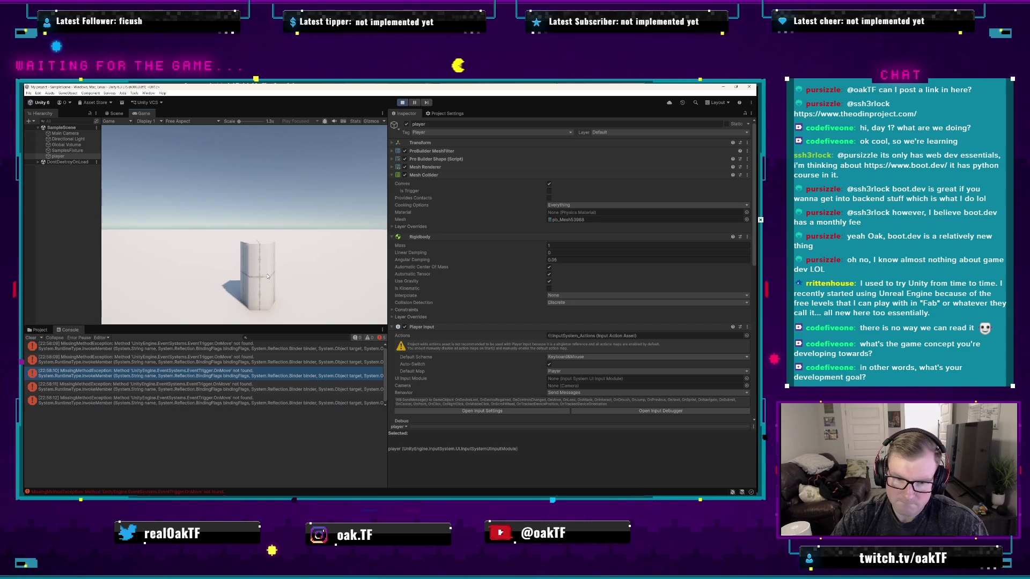
{"action": "left_click", "coordinate": [276, 377]}
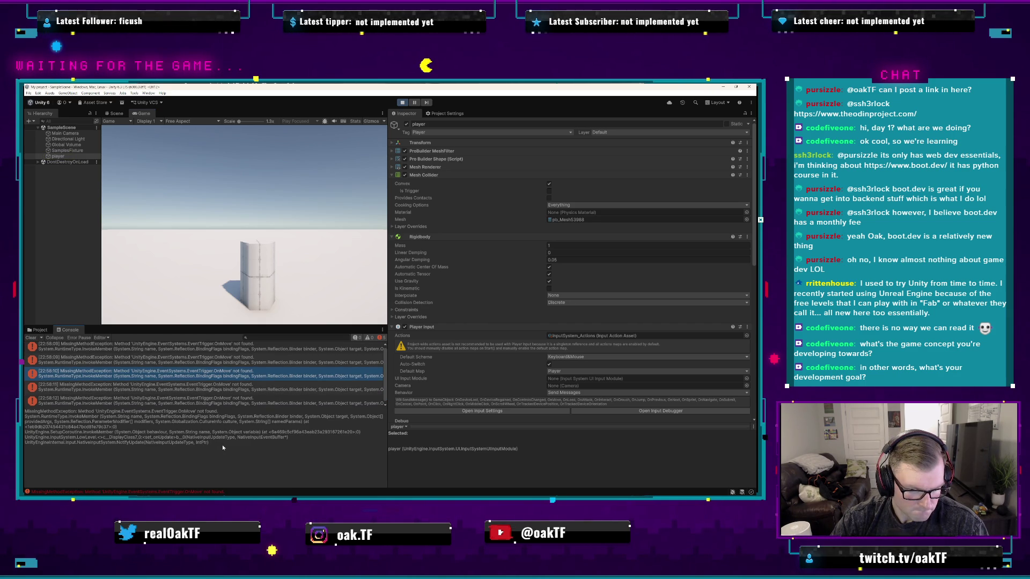
{"action": "scroll", "coordinate": [477, 391], "scroll_direction": "down", "scroll_amount": 2}
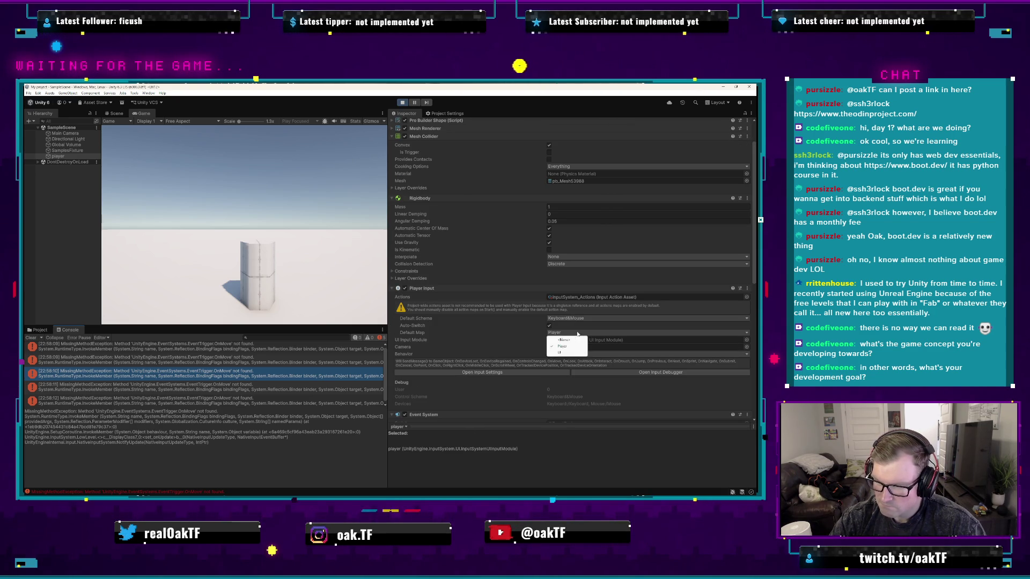
{"action": "left_click", "coordinate": [561, 341]}
{"action": "left_click", "coordinate": [574, 333]}
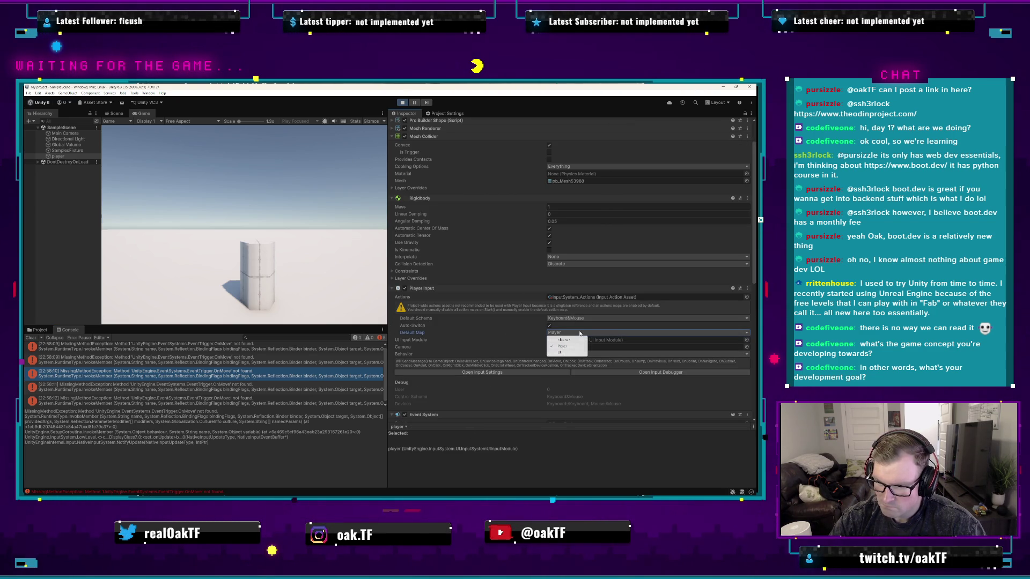
{"action": "left_click", "coordinate": [547, 327]}
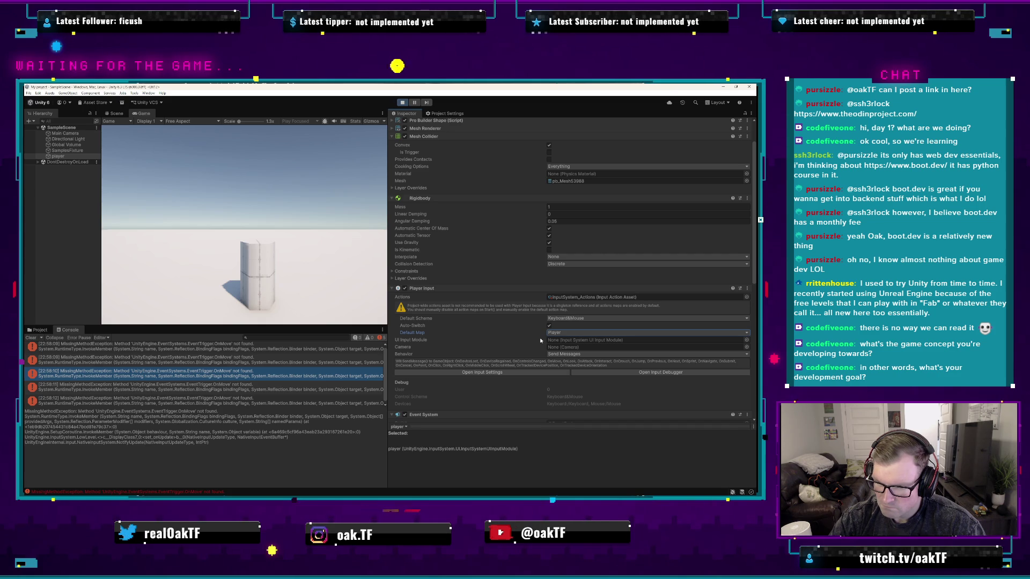
{"action": "left_click", "coordinate": [569, 348]}
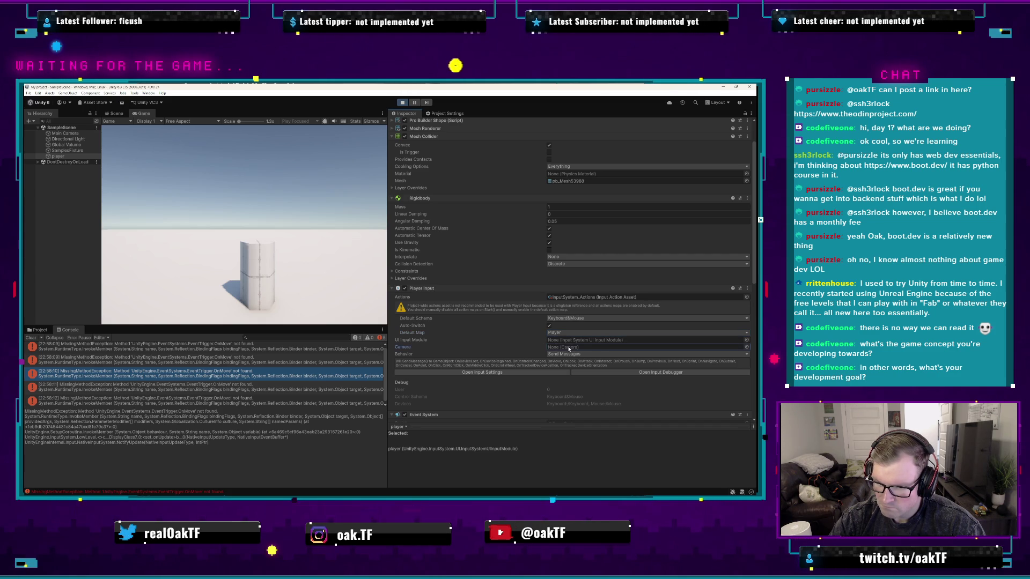
{"action": "left_click", "coordinate": [570, 355]}
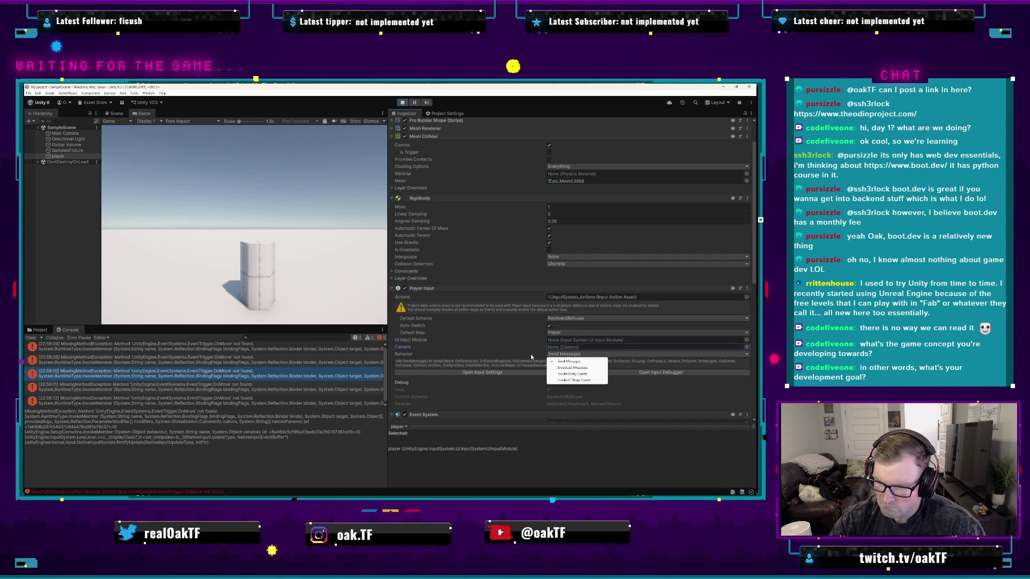
{"action": "left_click", "coordinate": [531, 356]}
{"action": "key", "text": "space"}
{"action": "key", "text": "Down"}
{"action": "key", "text": "Down"}
{"action": "key", "text": "Return"}
{"action": "scroll", "coordinate": [528, 354], "scroll_direction": "down", "scroll_amount": 2}
{"action": "left_click", "coordinate": [399, 324]}
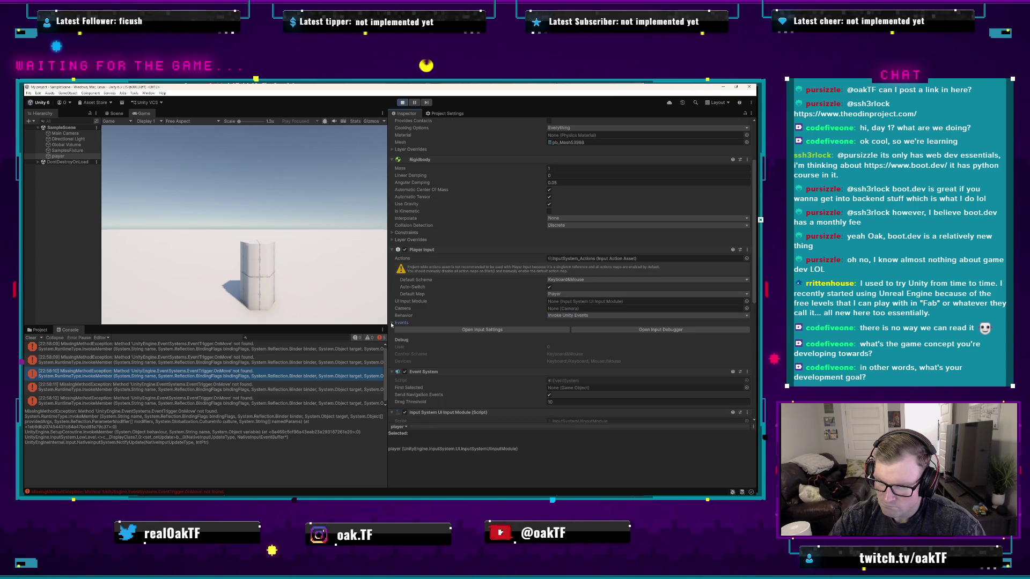
{"action": "scroll", "coordinate": [475, 350], "scroll_direction": "down", "scroll_amount": 2}
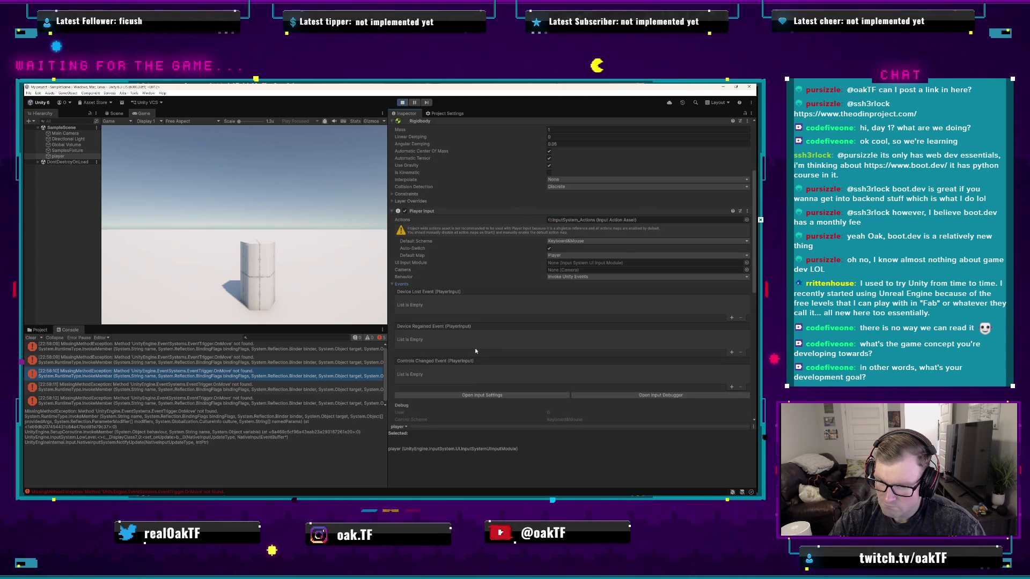
{"action": "left_click", "coordinate": [569, 277]}
{"action": "left_click", "coordinate": [573, 303]}
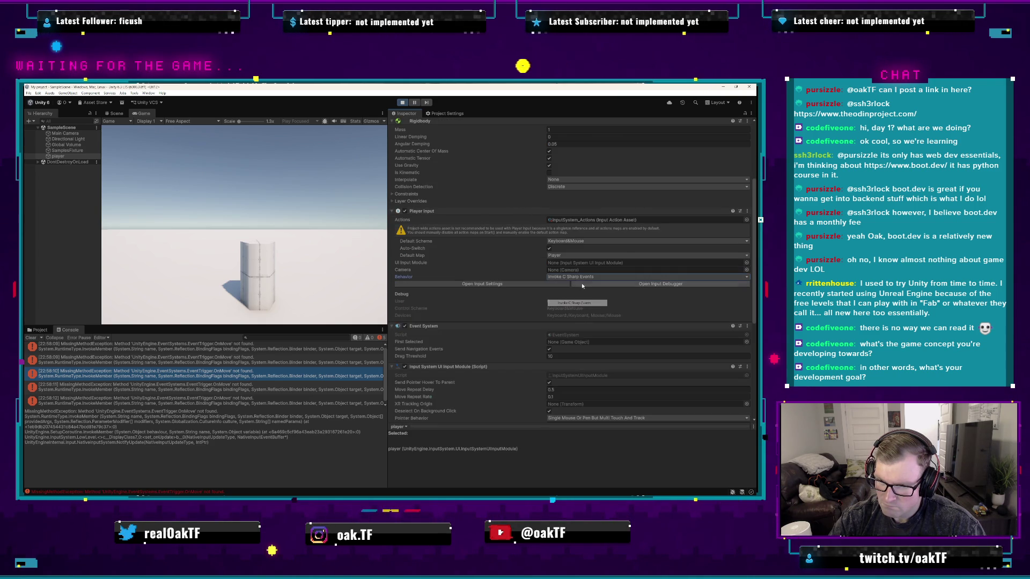
{"action": "left_click", "coordinate": [553, 277]}
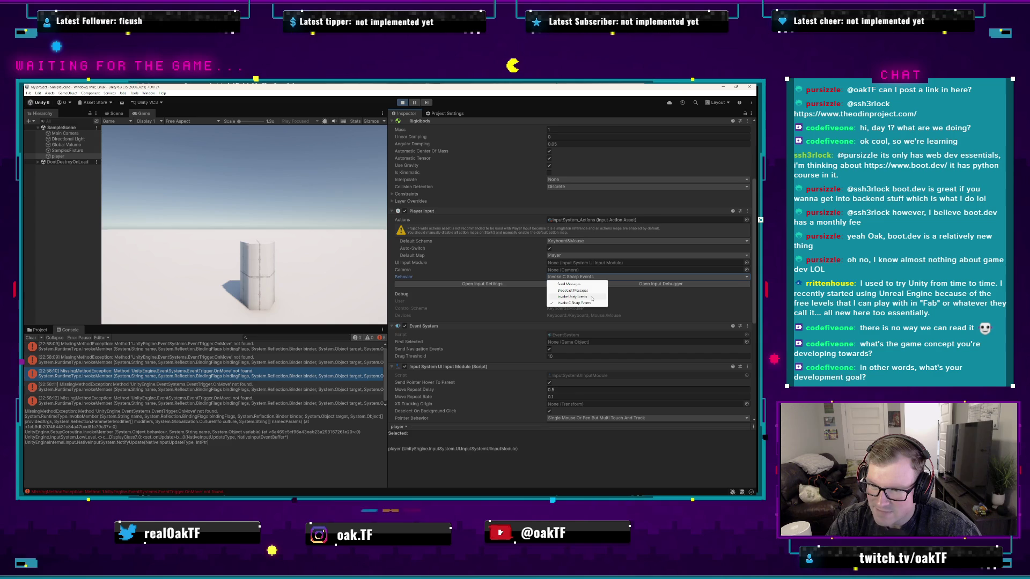
{"action": "left_click", "coordinate": [592, 298]}
{"action": "scroll", "coordinate": [528, 295], "scroll_direction": "down", "scroll_amount": 2}
{"action": "scroll", "coordinate": [528, 295], "scroll_direction": "up", "scroll_amount": 2}
{"action": "left_click", "coordinate": [563, 277]}
{"action": "left_click", "coordinate": [563, 282]}
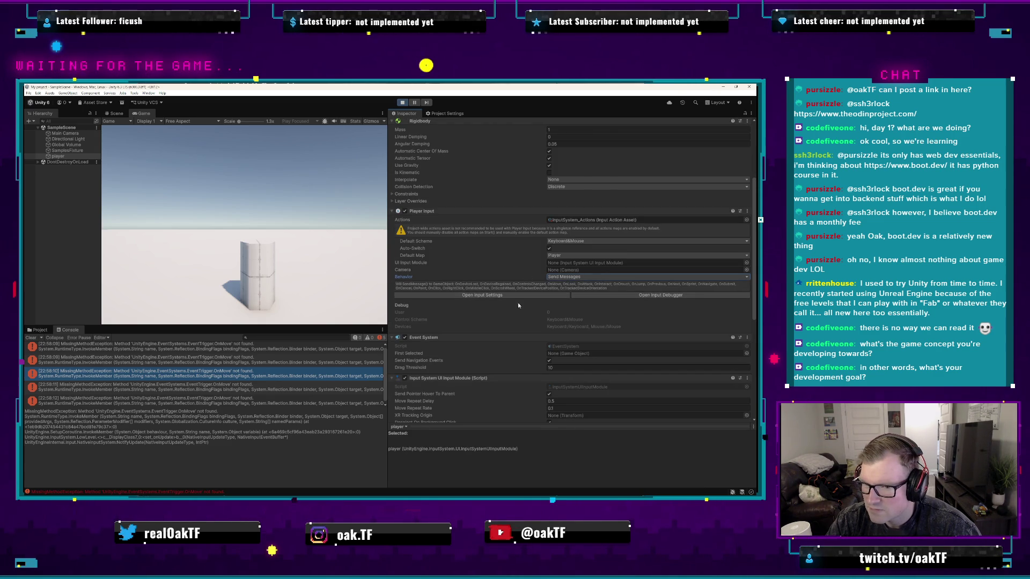
{"action": "scroll", "coordinate": [491, 338], "scroll_direction": "down", "scroll_amount": 2}
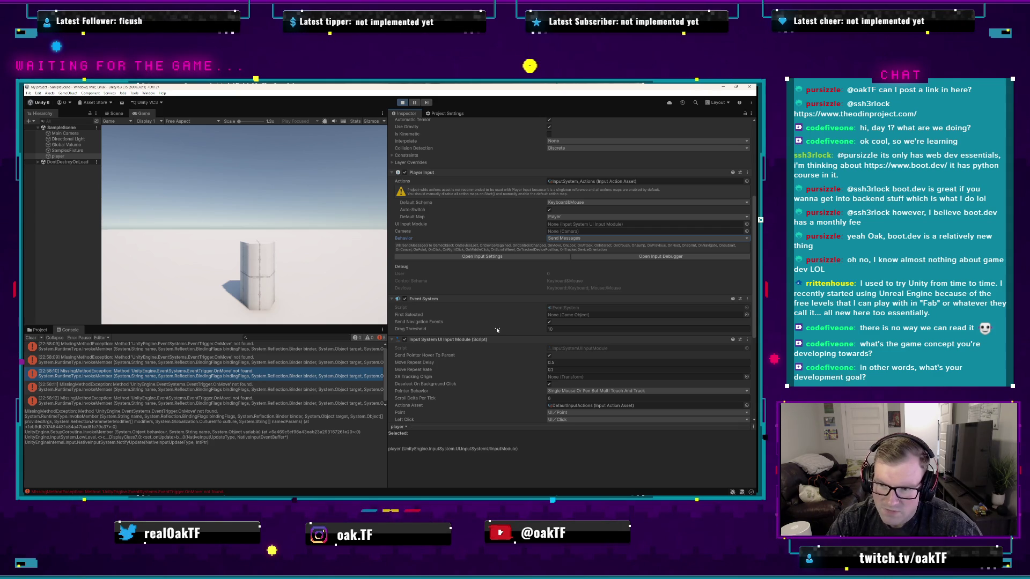
{"action": "scroll", "coordinate": [496, 331], "scroll_direction": "up", "scroll_amount": 6}
{"action": "scroll", "coordinate": [497, 331], "scroll_direction": "down", "scroll_amount": 12}
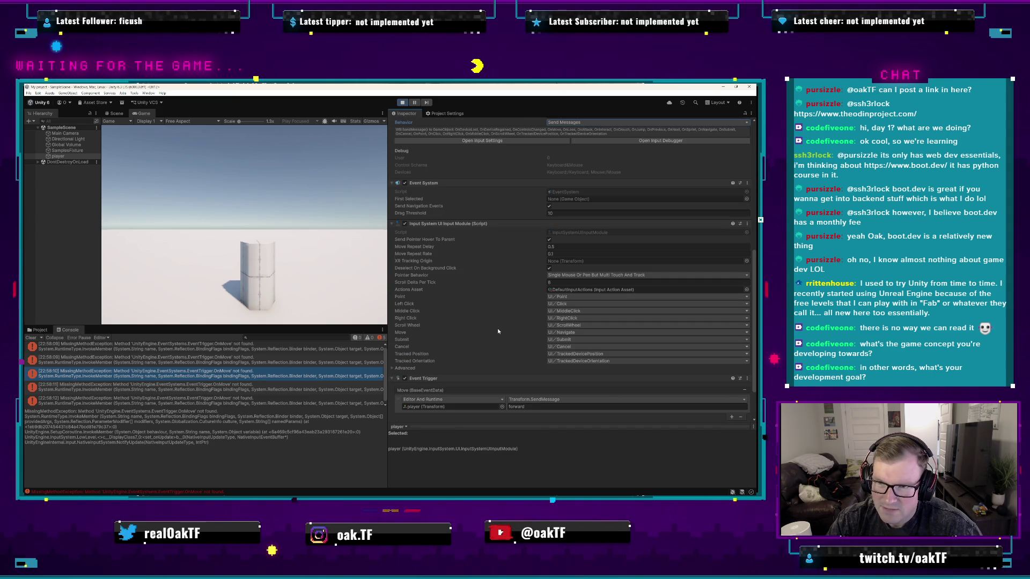
- Collapse the Input System UI Input Module, remove the forward listener, and stop Play mode
{"action": "scroll", "coordinate": [483, 308], "scroll_direction": "up", "scroll_amount": 4}
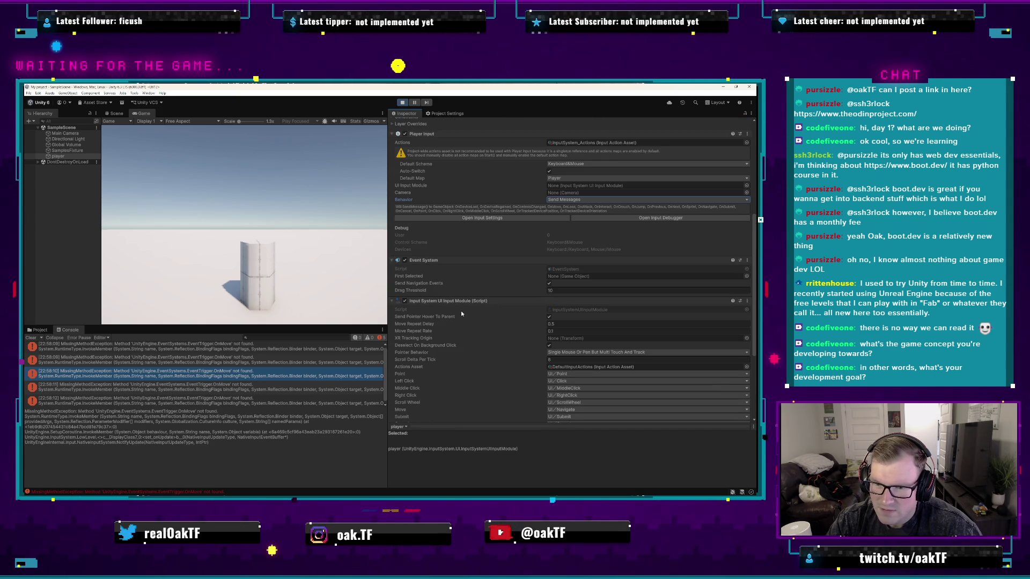
{"action": "left_click", "coordinate": [449, 301]}
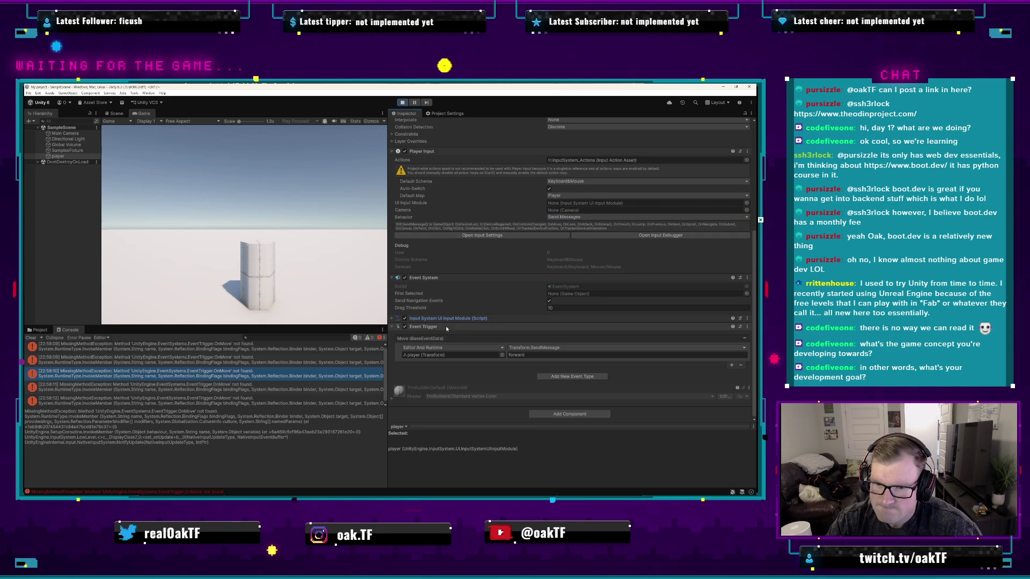
{"action": "left_click", "coordinate": [740, 365]}
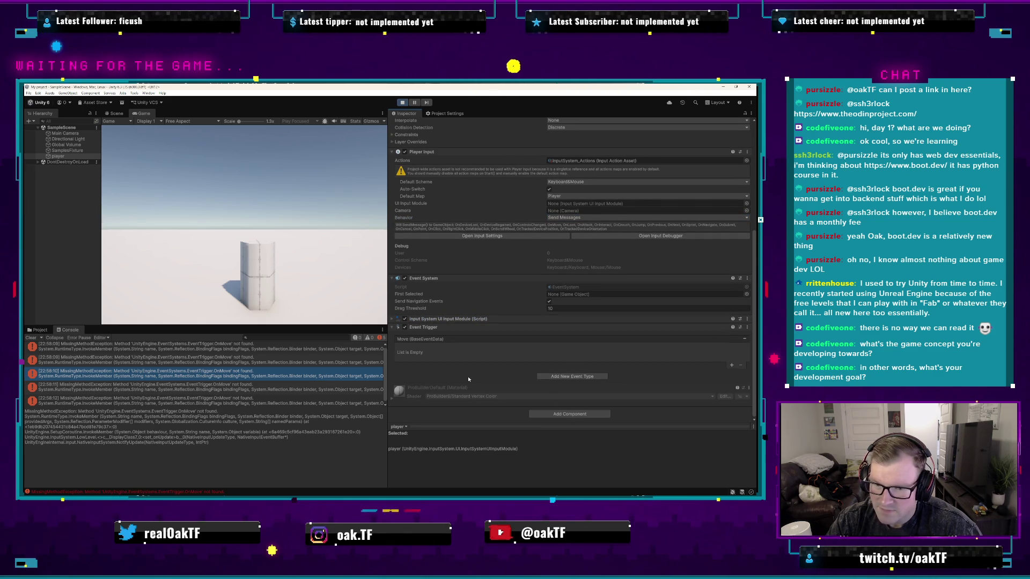
{"action": "key", "text": "ctrl+p"}
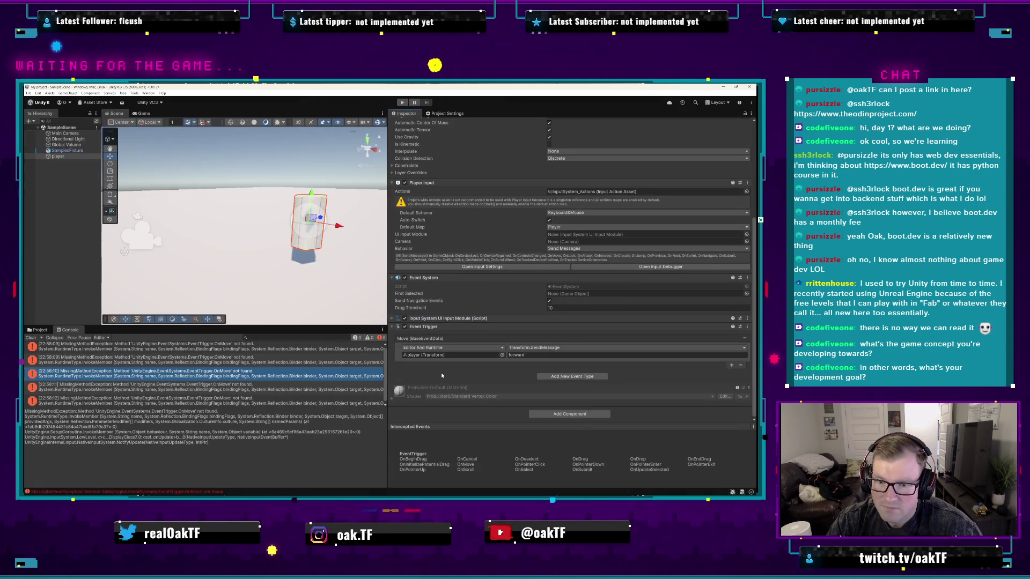
- Delete the Move (BaseEventData) entry from the Event Trigger and start the game again
{"action": "left_click", "coordinate": [745, 339]}
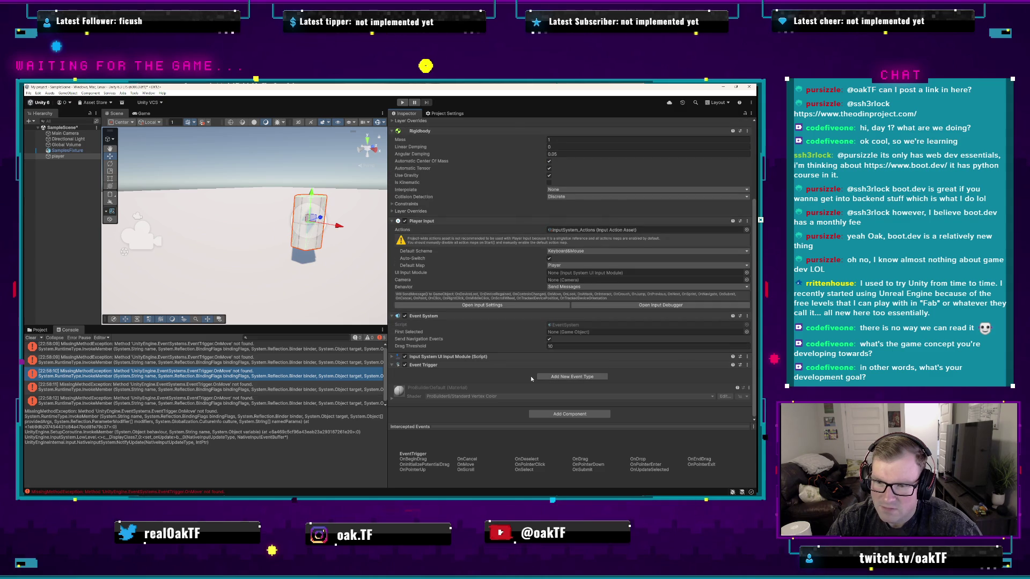
{"action": "key", "text": "ctrl+p"}
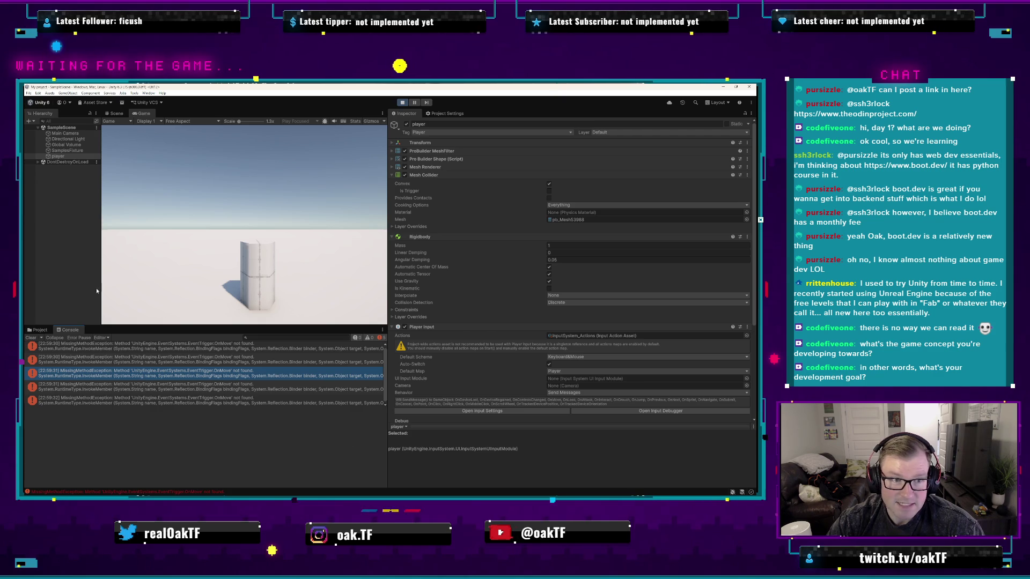
- Select the newest OnMove error's full stack trace and ping the object that raised it
{"action": "left_click", "coordinate": [281, 372]}
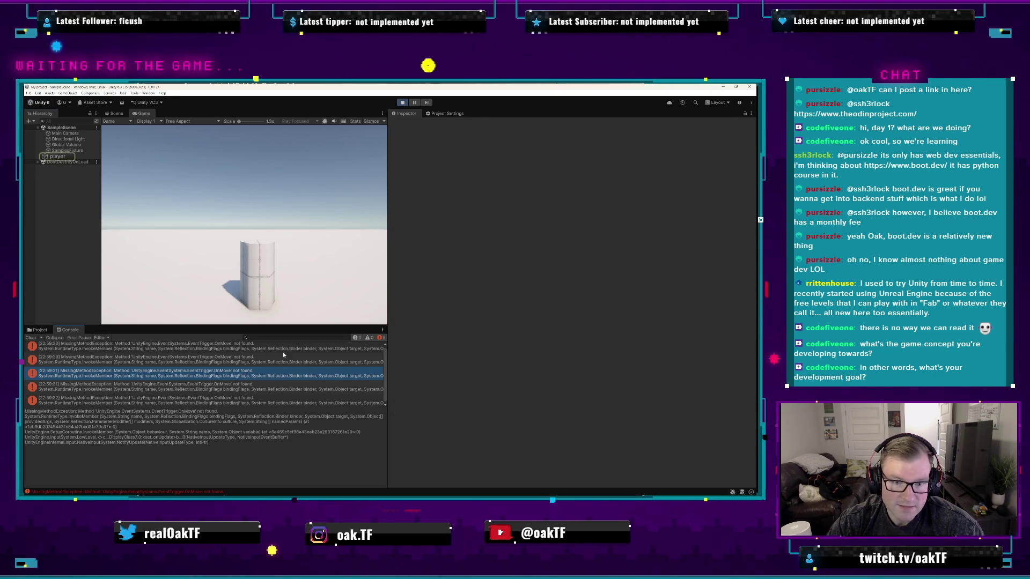
{"action": "left_click", "coordinate": [287, 349]}
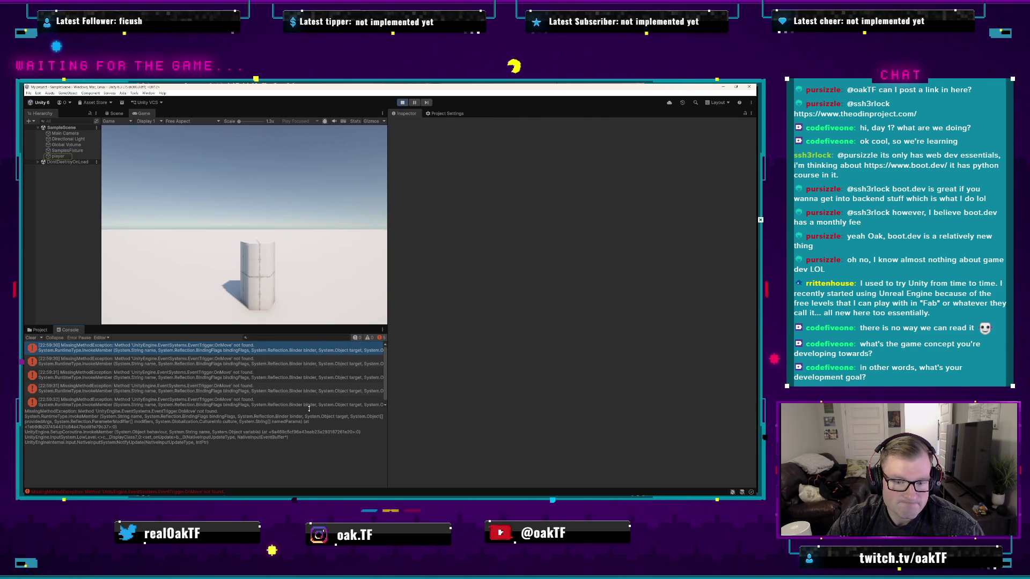
{"action": "key", "text": "ctrl+a"}
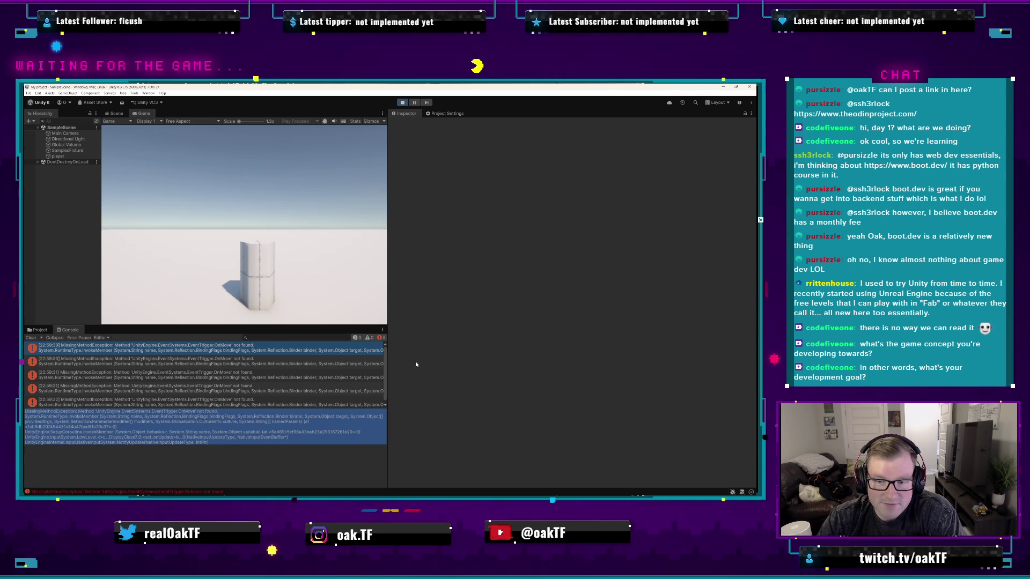
{"action": "left_click", "coordinate": [357, 348]}
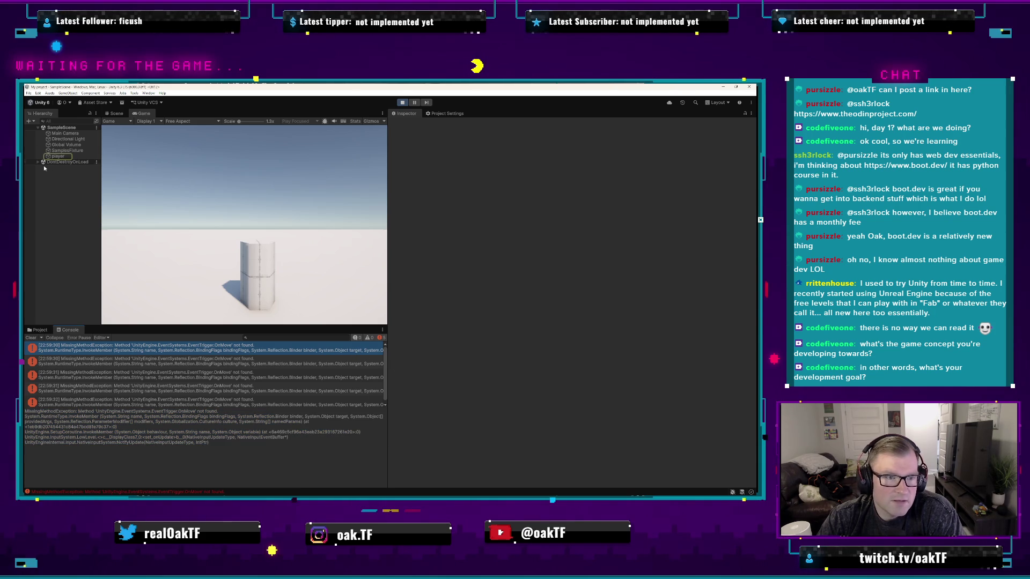